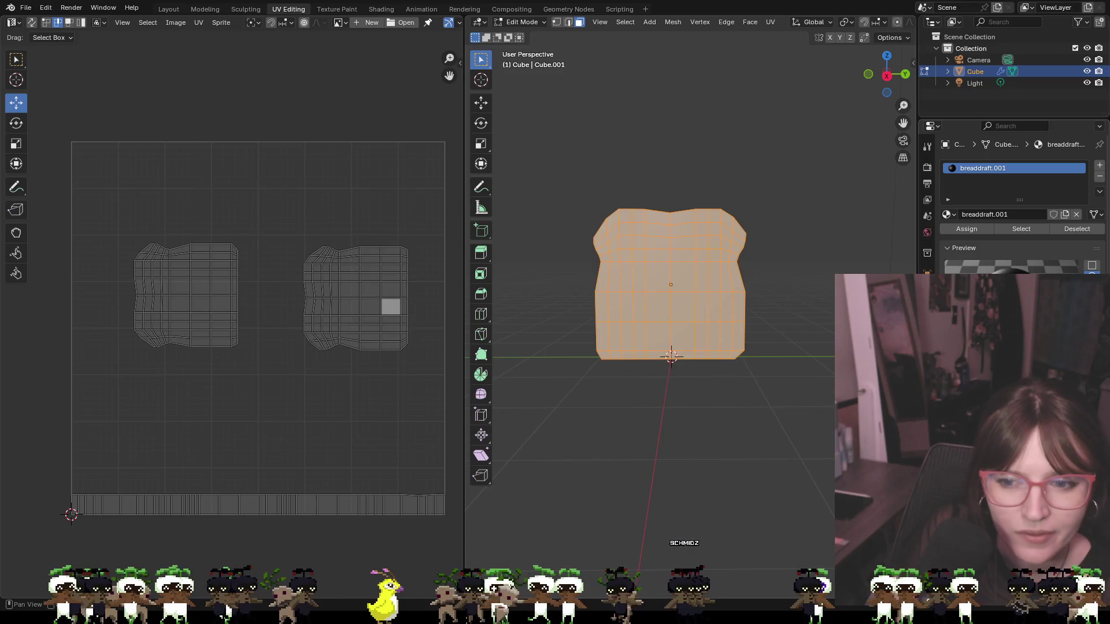
Switch Blender from UV Editing to the Layout workspace showing the textured toast
{"action": "key", "text": "shift+a"}
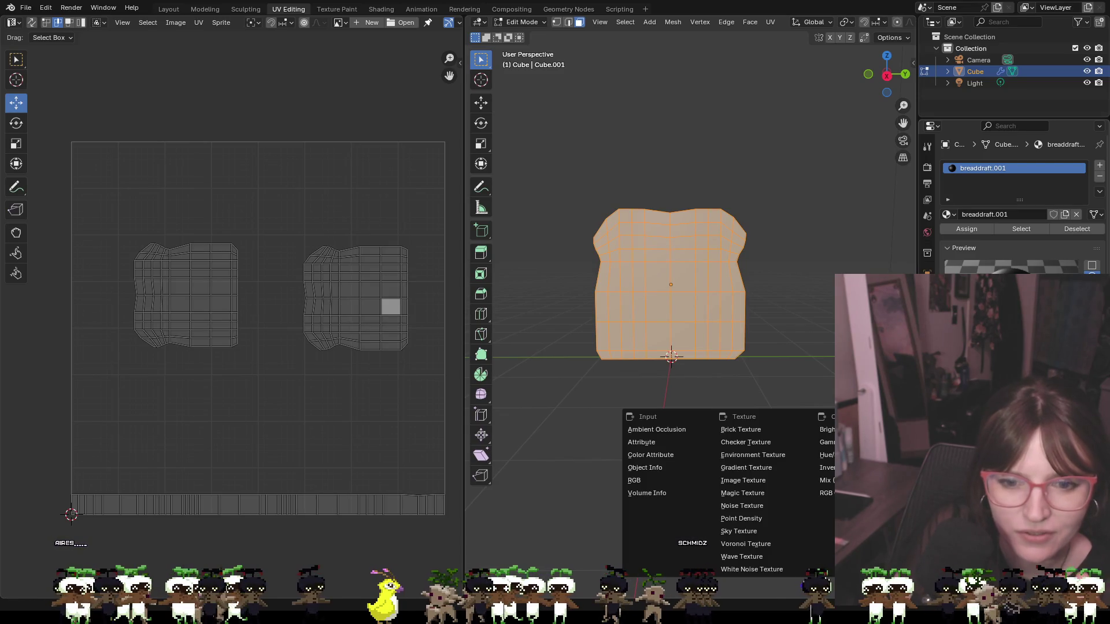
{"action": "key", "text": "Escape"}
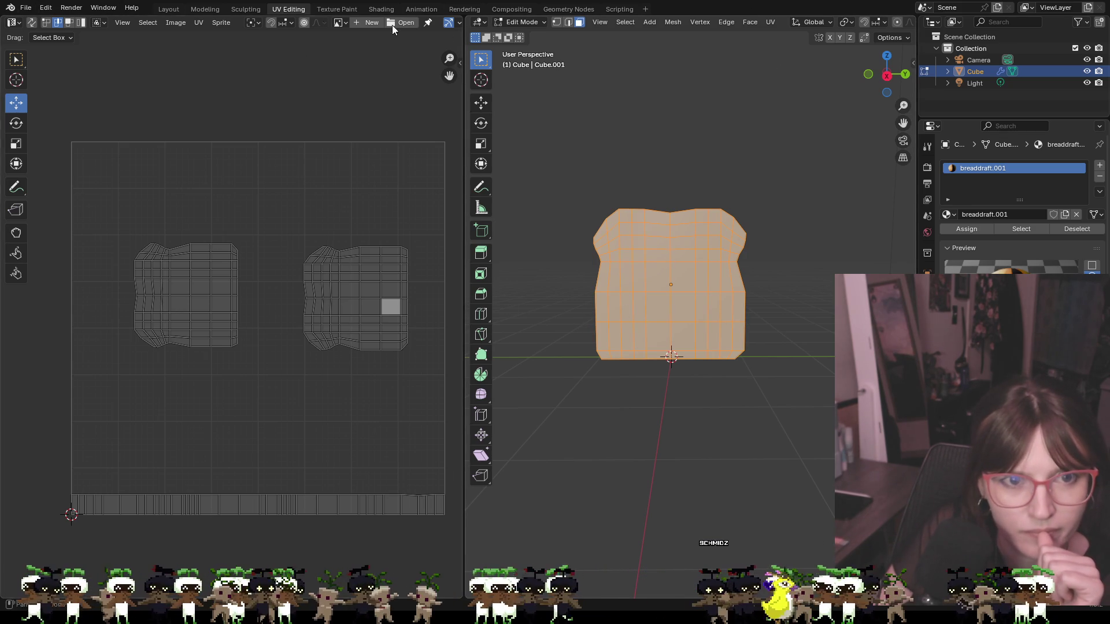
{"action": "left_click", "coordinate": [27, 8]}
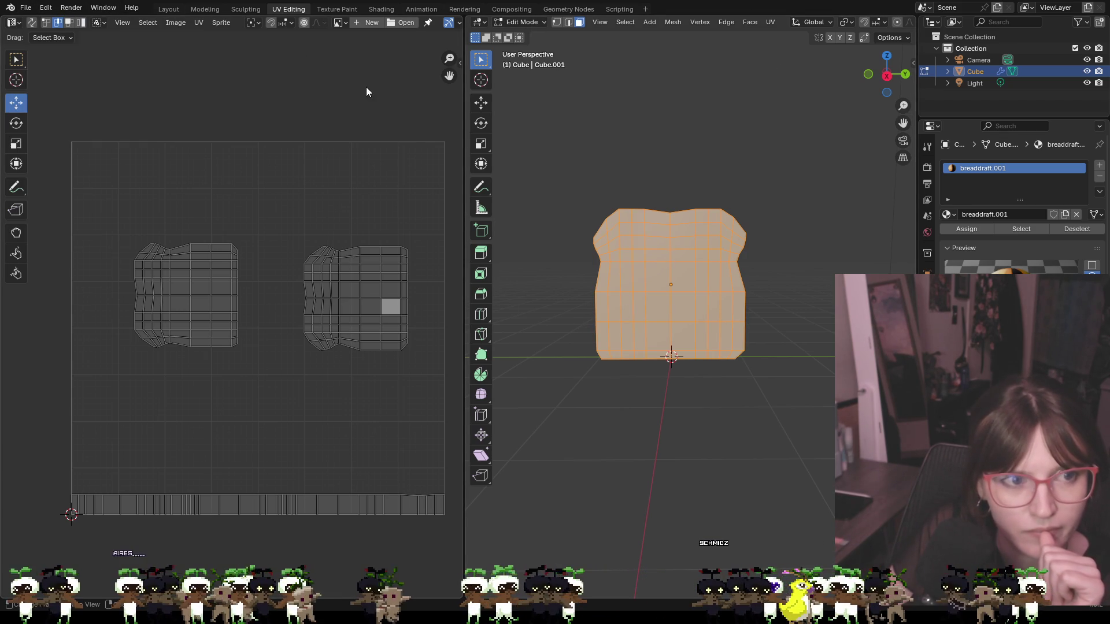
{"action": "left_click", "coordinate": [168, 9]}
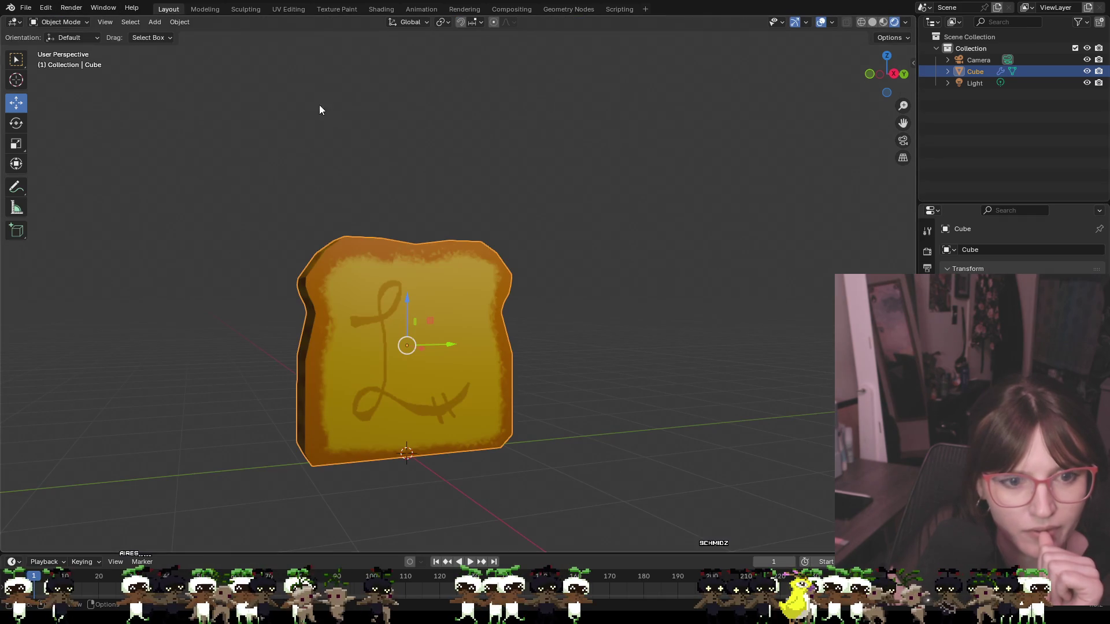
Compare the toast in Solid, Material Preview and Rendered shading, ending in Material Preview
{"action": "right_click", "coordinate": [542, 185]}
{"action": "mouse_move", "coordinate": [542, 185]}
{"action": "left_mouse_down"}
{"action": "mouse_move", "coordinate": [449, 144]}
{"action": "mouse_move", "coordinate": [588, 116]}
{"action": "mouse_move", "coordinate": [810, 133]}
{"action": "mouse_move", "coordinate": [875, 118]}
{"action": "mouse_move", "coordinate": [546, 154]}
{"action": "mouse_move", "coordinate": [579, 127]}
{"action": "left_mouse_up"}
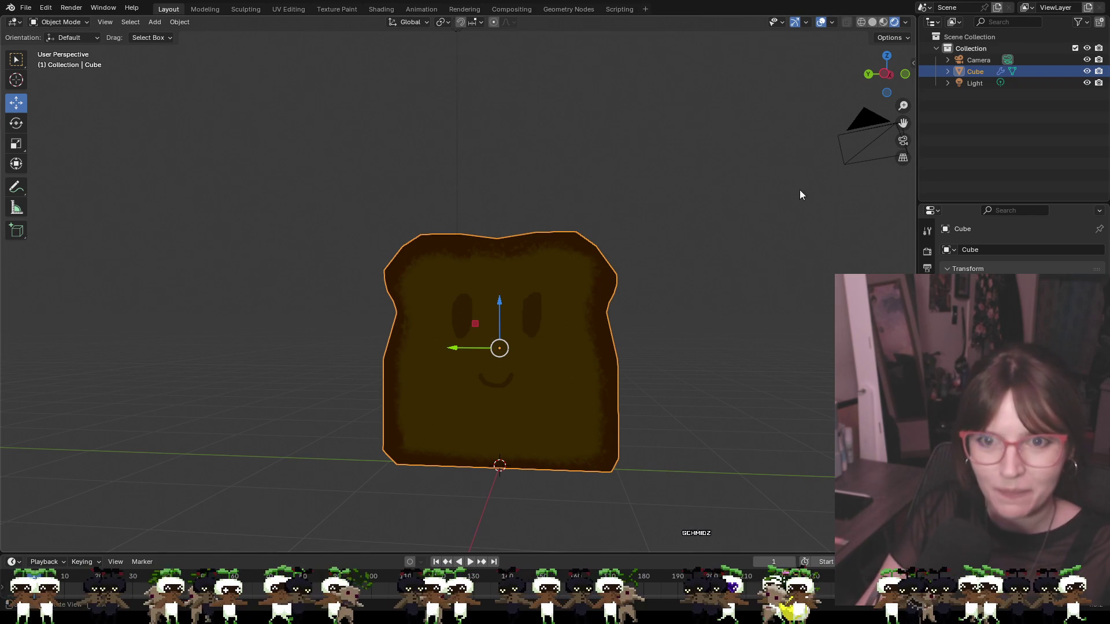
{"action": "left_click", "coordinate": [873, 22]}
{"action": "left_click", "coordinate": [885, 22]}
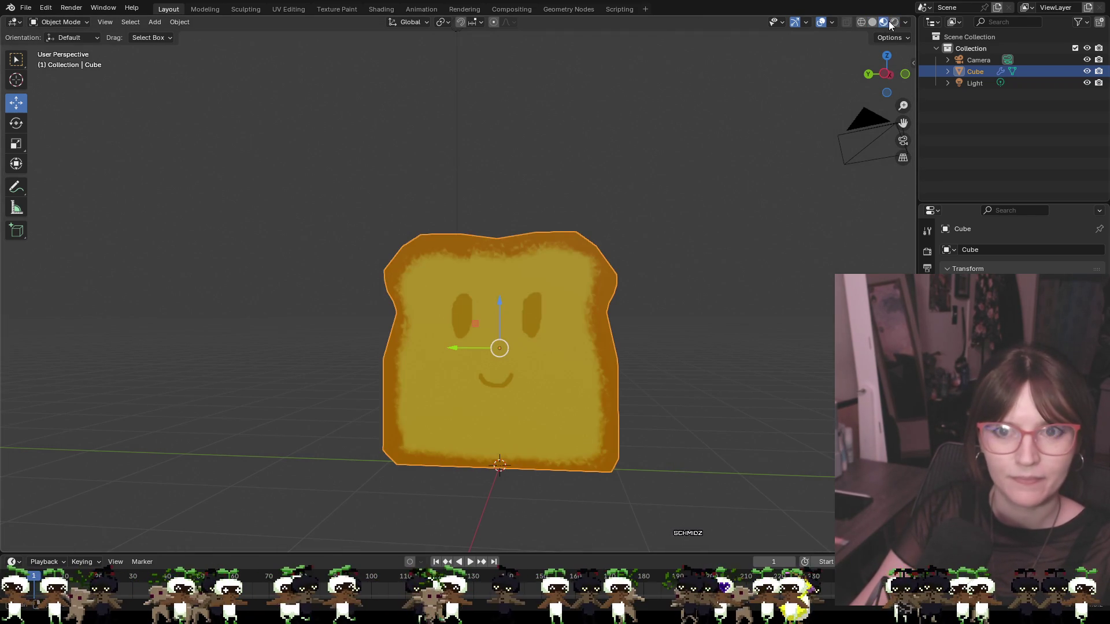
{"action": "left_click", "coordinate": [893, 22]}
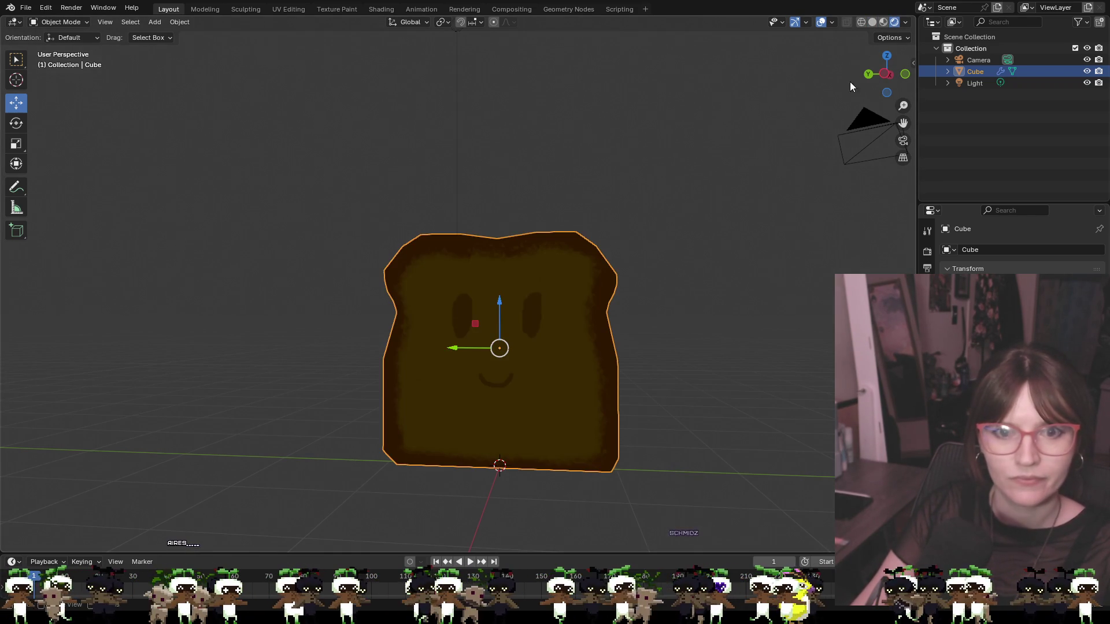
{"action": "left_click", "coordinate": [884, 22]}
{"action": "left_click", "coordinate": [750, 253]}
{"action": "mouse_move", "coordinate": [750, 258]}
{"action": "left_mouse_down"}
{"action": "mouse_move", "coordinate": [905, 252]}
{"action": "mouse_move", "coordinate": [109, 249]}
{"action": "mouse_move", "coordinate": [902, 263]}
{"action": "mouse_move", "coordinate": [272, 270]}
{"action": "mouse_move", "coordinate": [474, 277]}
{"action": "mouse_move", "coordinate": [550, 266]}
{"action": "left_mouse_up"}
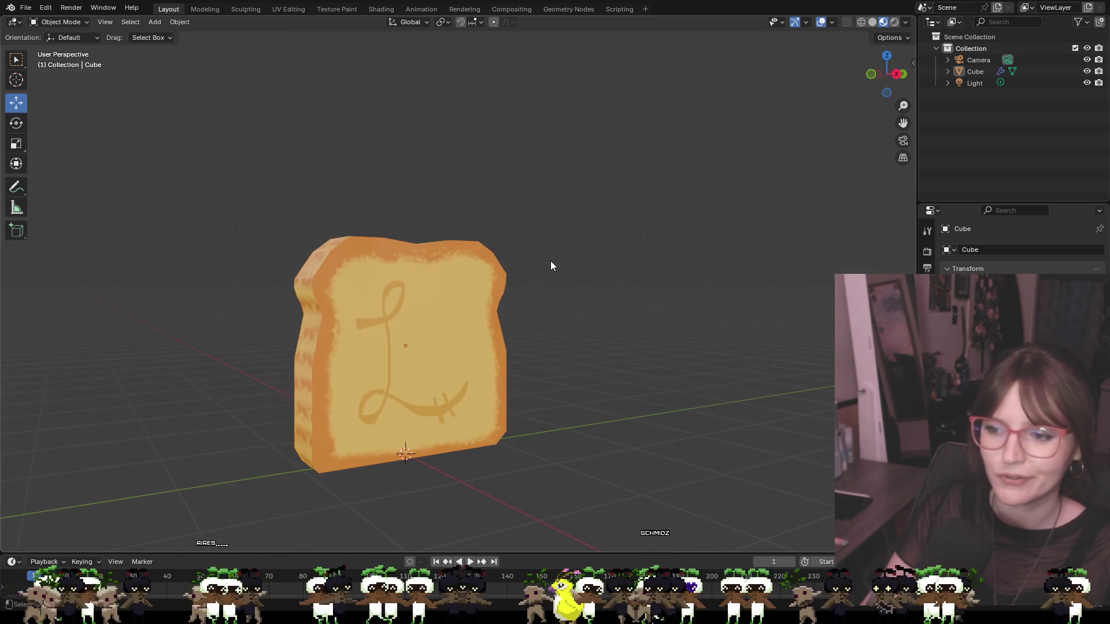
Export the L toast model from Blender via File > Export > FBX (.fbx)
{"action": "left_click", "coordinate": [26, 8]}
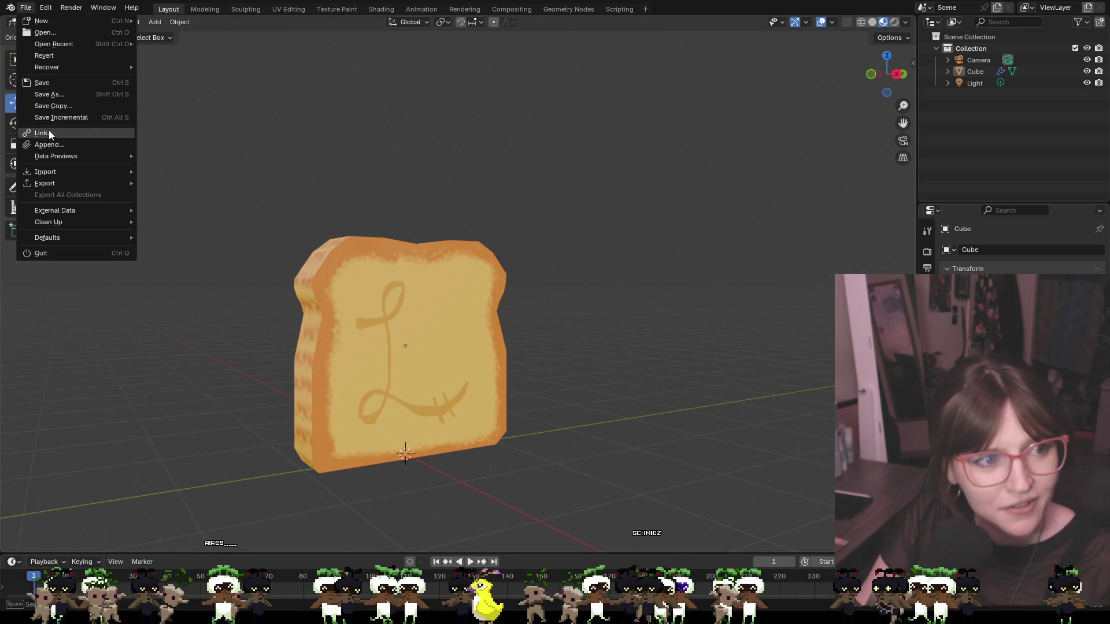
{"action": "mouse_move", "coordinate": [49, 184]}
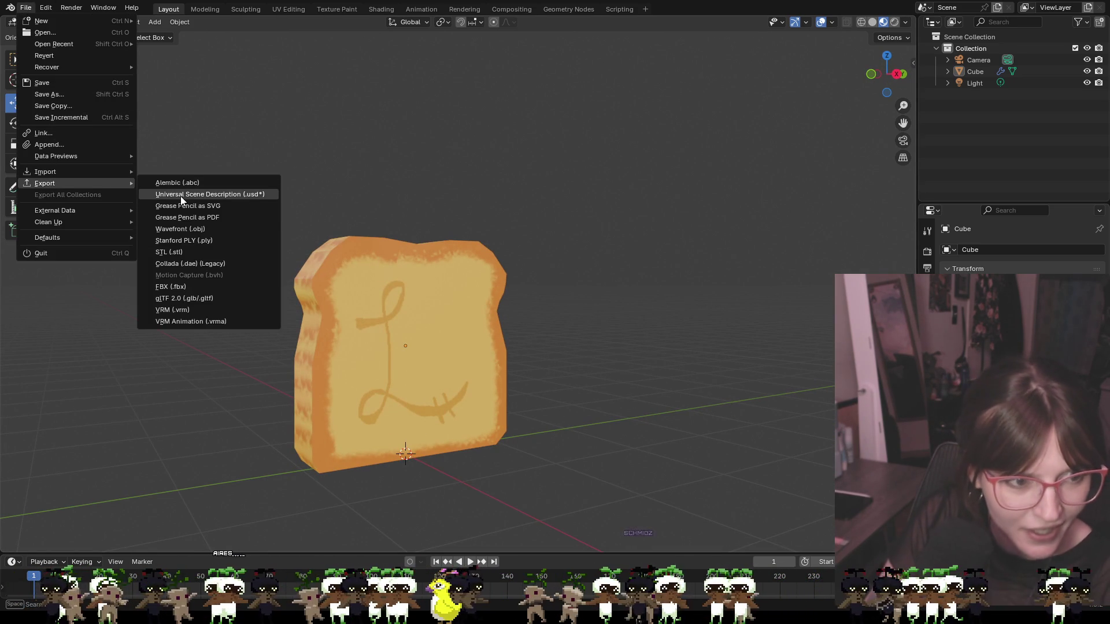
{"action": "left_click", "coordinate": [179, 286]}
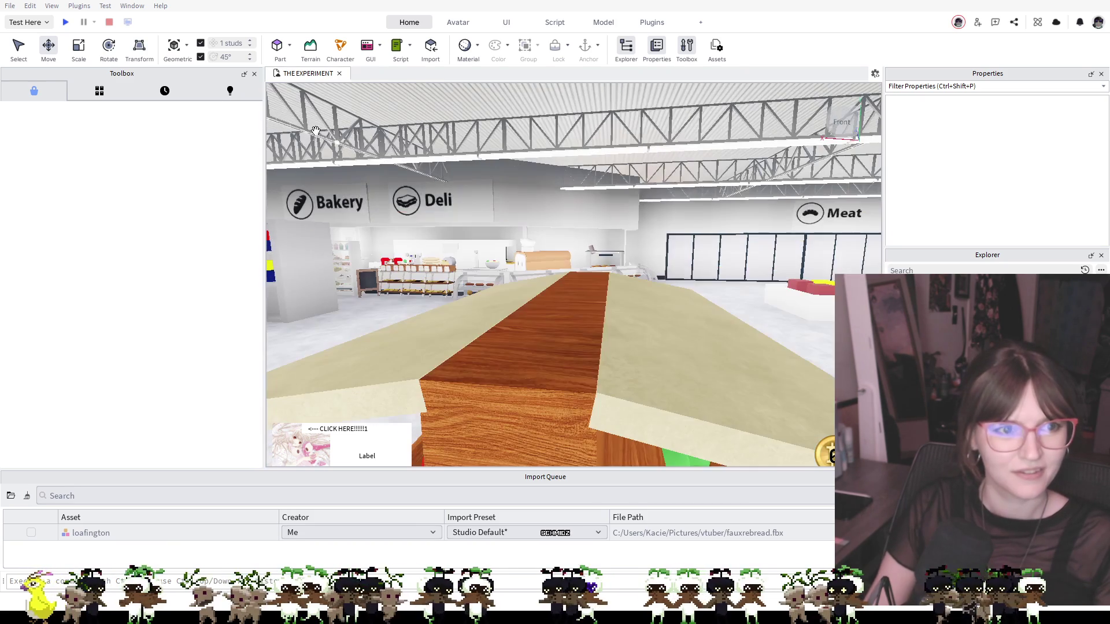
Open the Toolbox Creations tab to list your own models, including loafington
{"action": "left_click", "coordinate": [231, 95]}
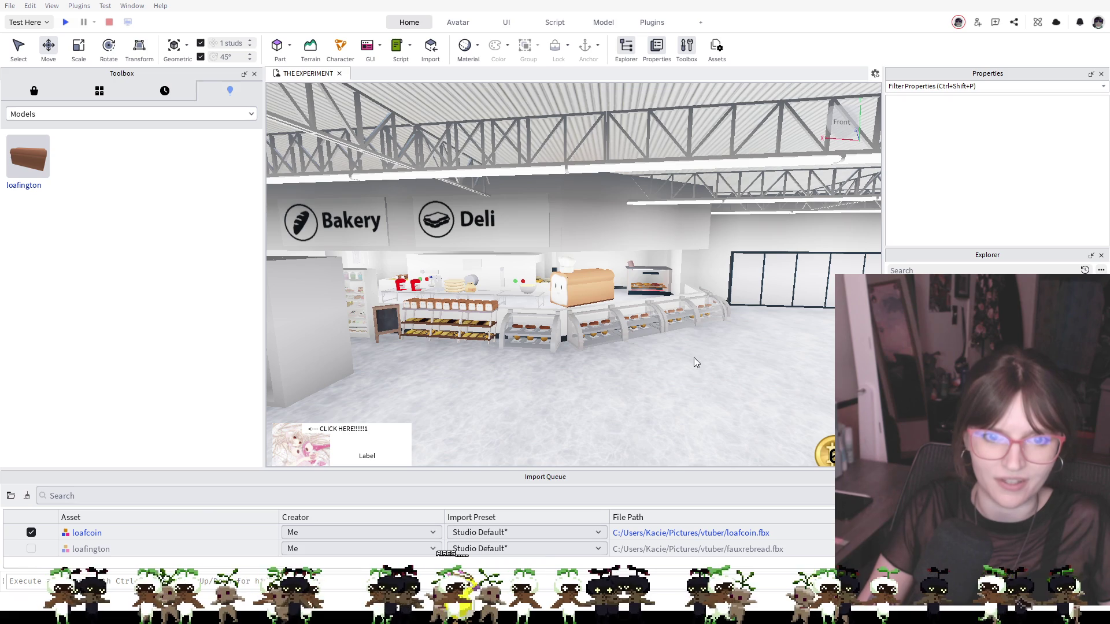
Import the queued loafcoin asset and fly the camera up above the store roof
{"action": "left_click", "coordinate": [723, 487]}
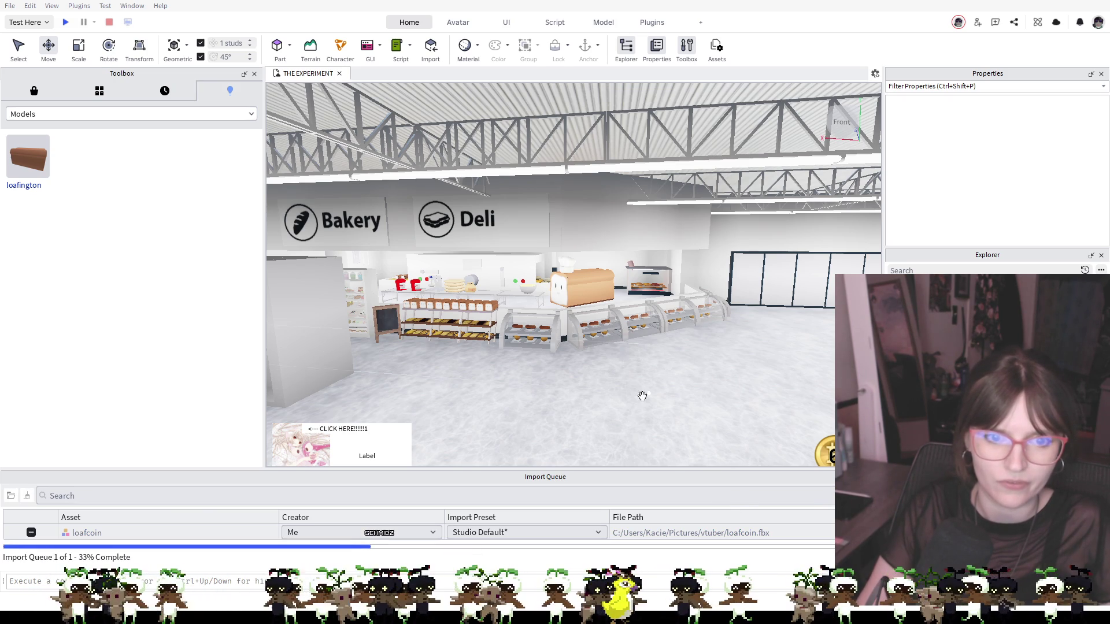
{"action": "key", "text": "e"}
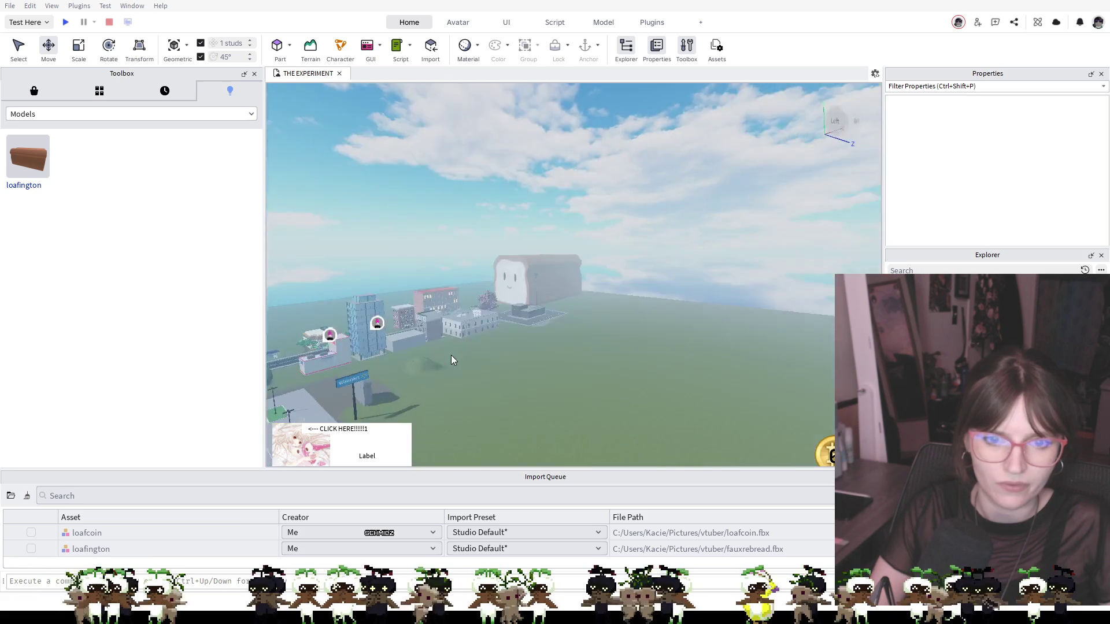
{"action": "scroll", "coordinate": [449, 342], "scroll_direction": "up", "scroll_amount": 5}
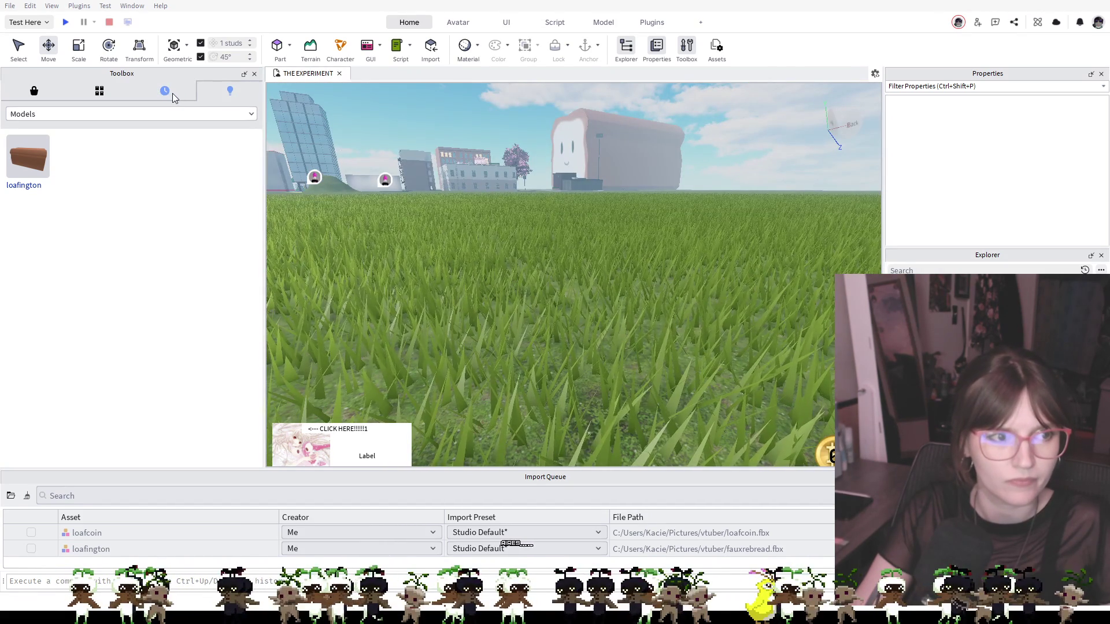
Drag loafcoin from your Creations onto the grass and focus the camera on it
{"action": "left_click", "coordinate": [172, 92]}
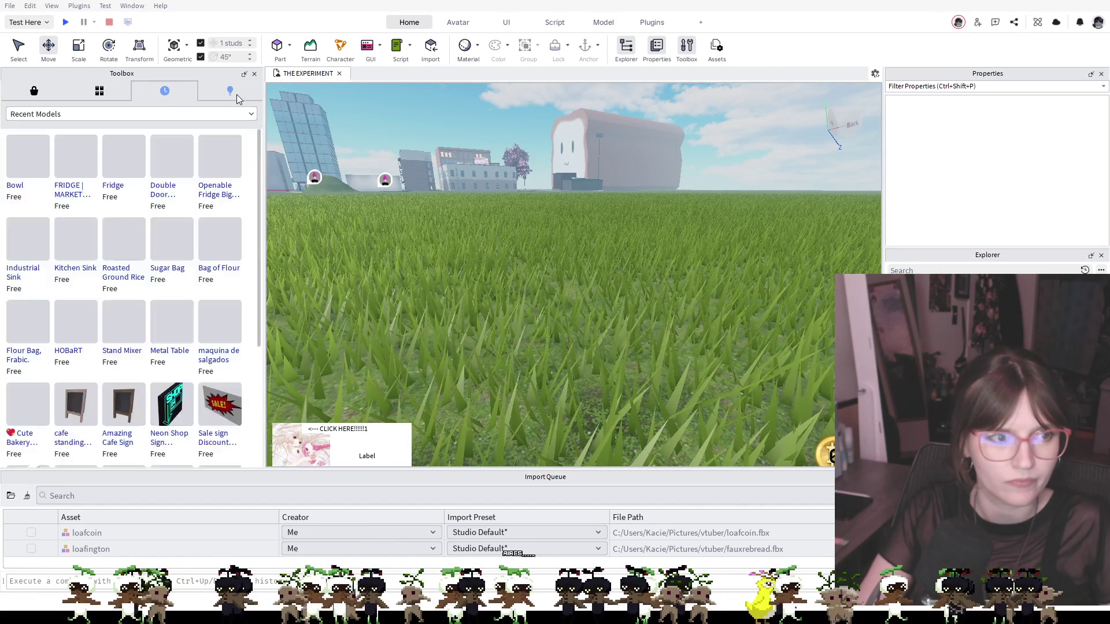
{"action": "left_click", "coordinate": [237, 95]}
{"action": "mouse_move", "coordinate": [25, 161]}
{"action": "left_mouse_down"}
{"action": "mouse_move", "coordinate": [403, 228]}
{"action": "mouse_move", "coordinate": [517, 262]}
{"action": "mouse_move", "coordinate": [484, 248]}
{"action": "mouse_move", "coordinate": [478, 260]}
{"action": "mouse_move", "coordinate": [479, 241]}
{"action": "left_mouse_up"}
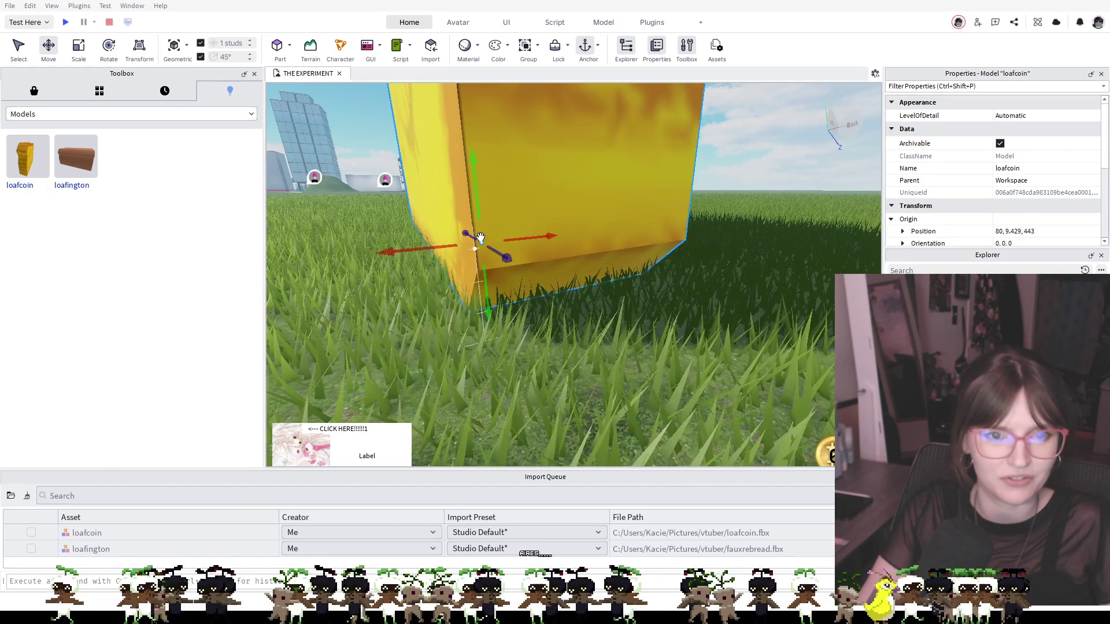
{"action": "scroll", "coordinate": [733, 186], "scroll_direction": "down", "scroll_amount": 5}
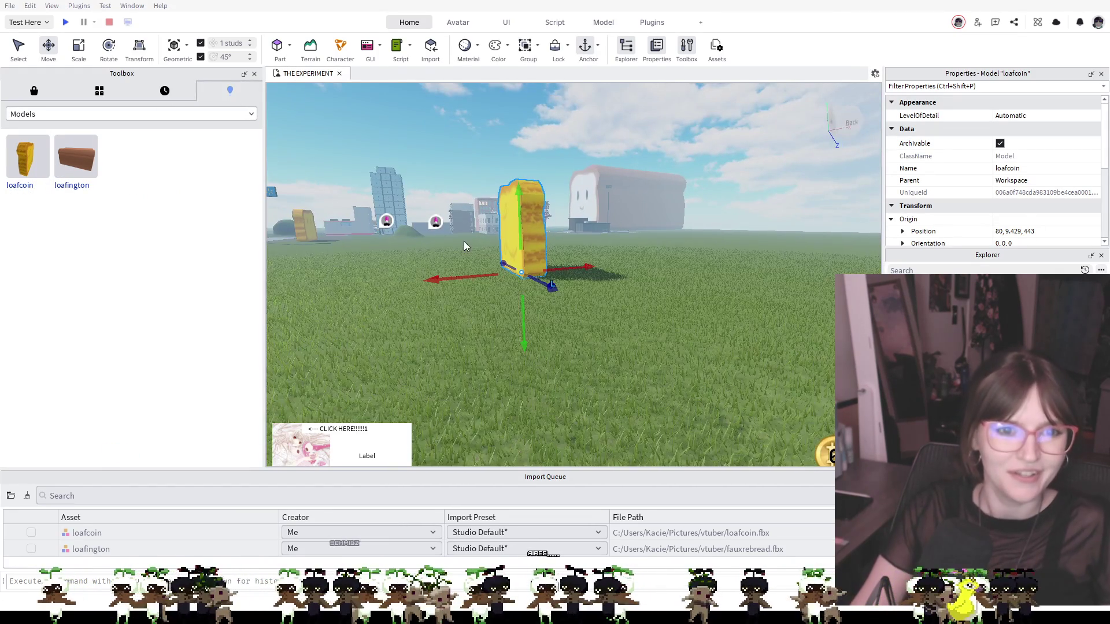
{"action": "right_click", "coordinate": [411, 249]}
{"action": "key", "text": "f"}
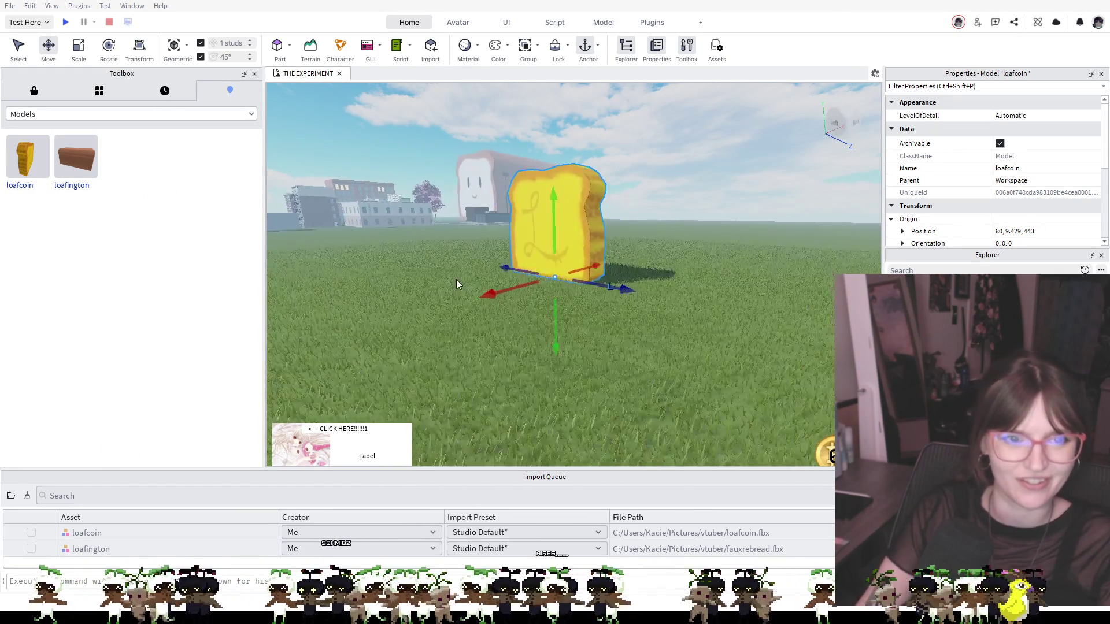
{"action": "scroll", "coordinate": [459, 285], "scroll_direction": "up", "scroll_amount": 3}
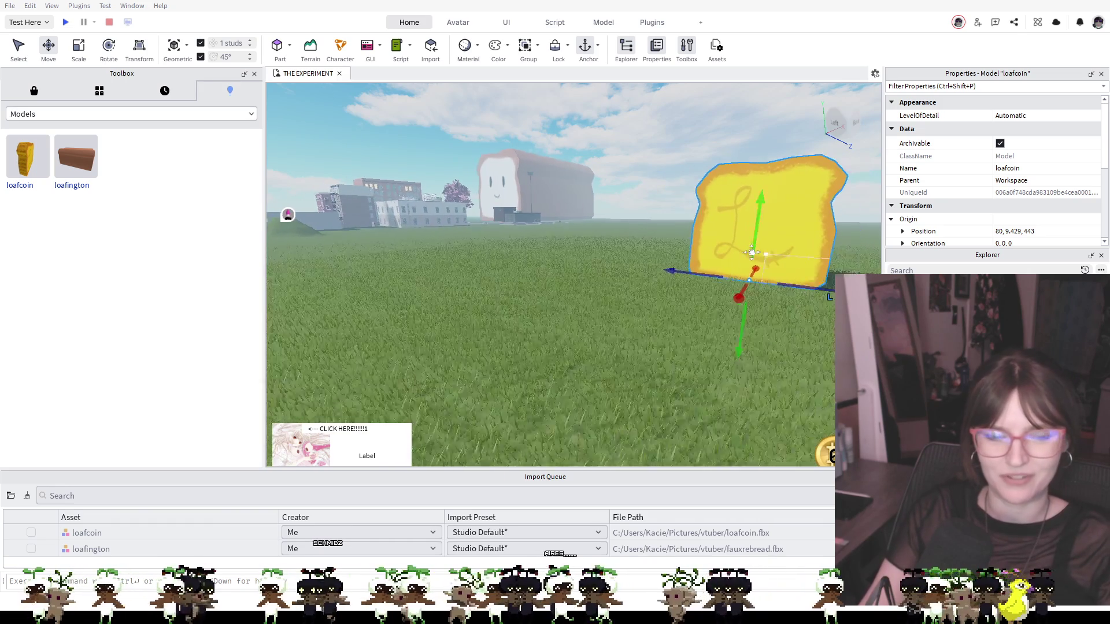
{"action": "key", "text": "f"}
{"action": "scroll", "coordinate": [588, 268], "scroll_direction": "up", "scroll_amount": 3}
{"action": "scroll", "coordinate": [587, 268], "scroll_direction": "up", "scroll_amount": 3}
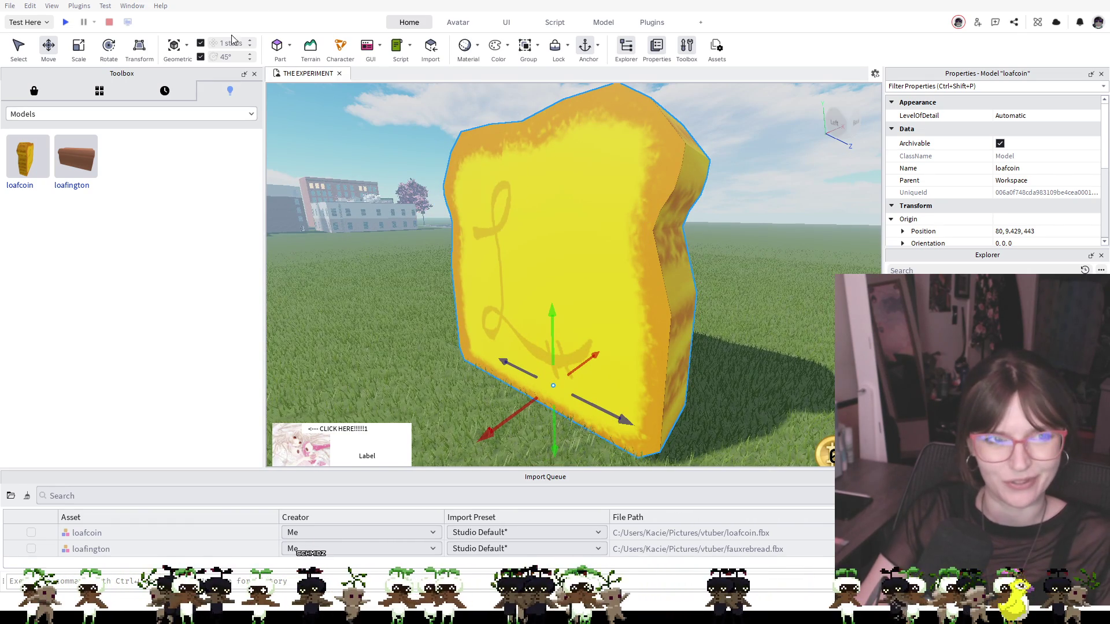
Shrink the loafcoin down to coin size with the Scale tool
{"action": "left_click", "coordinate": [140, 47]}
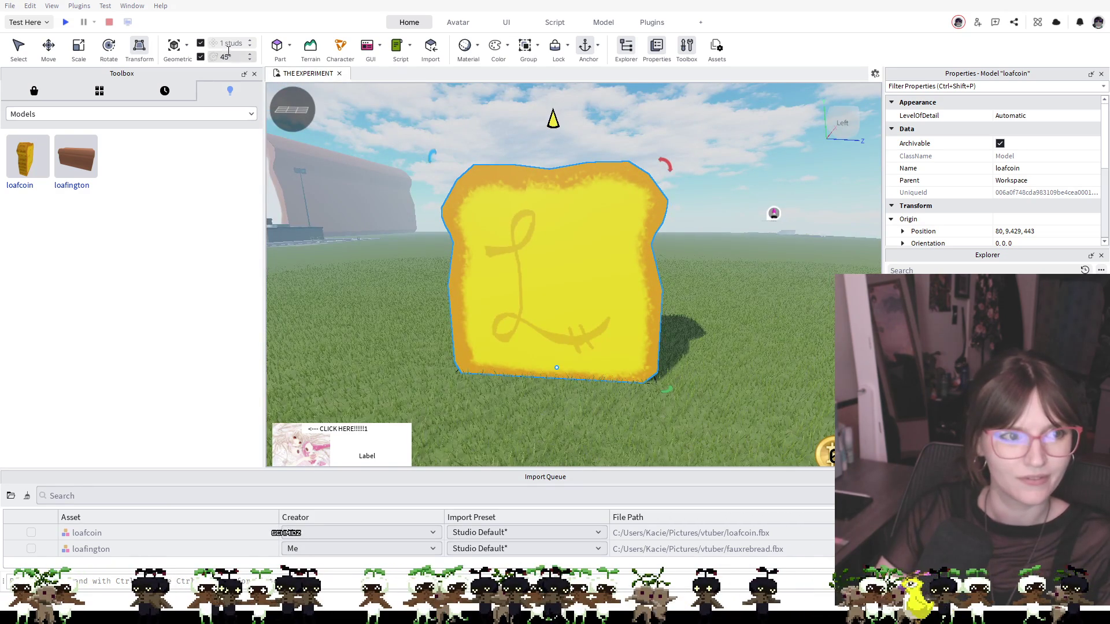
{"action": "key", "text": "ctrl+4"}
{"action": "key", "text": "ctrl+3"}
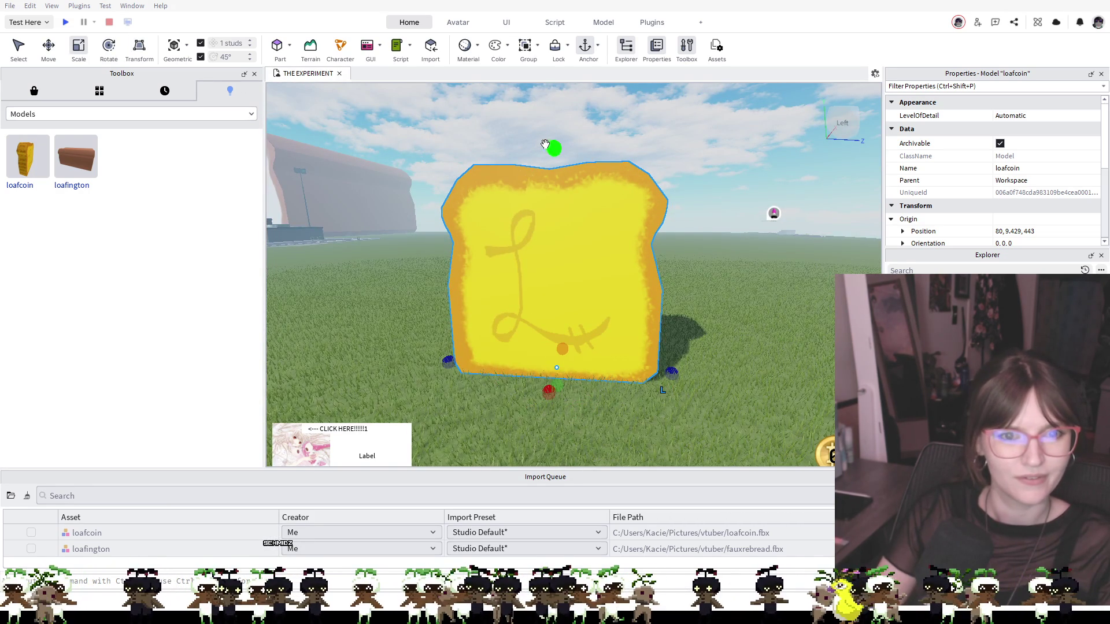
{"action": "left_click_drag", "start_coordinate": [554, 151], "coordinate": [552, 343]}
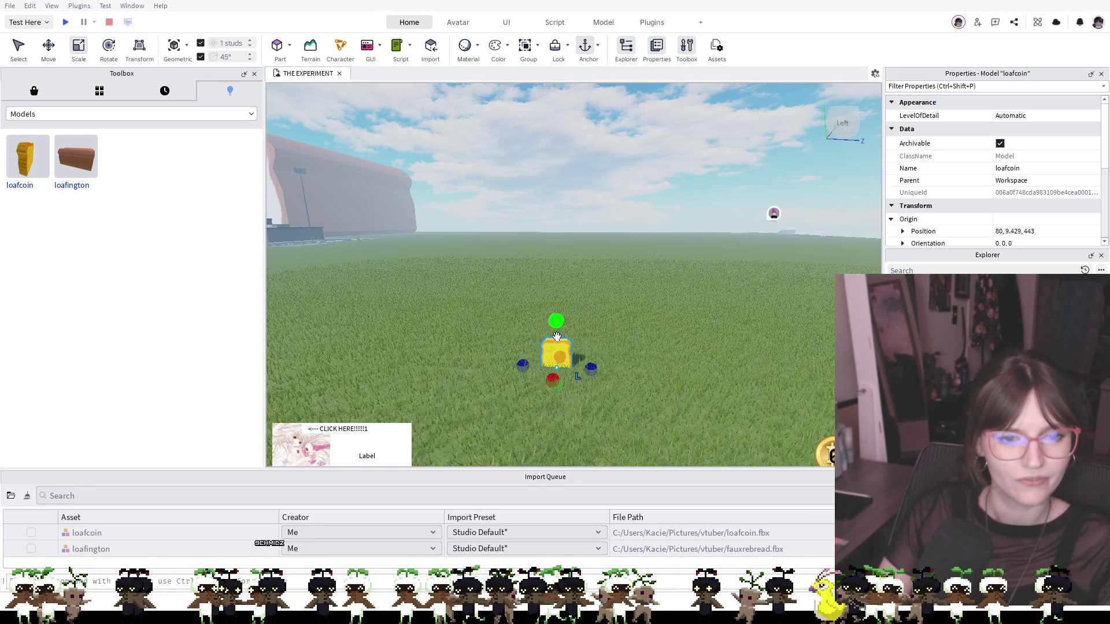
Move the loafcoin and raise it to 67.813, 22.908, 449.247 above the grass
{"action": "left_click", "coordinate": [49, 48]}
{"action": "mouse_move", "coordinate": [556, 354]}
{"action": "left_mouse_down"}
{"action": "mouse_move", "coordinate": [548, 320]}
{"action": "mouse_move", "coordinate": [572, 355]}
{"action": "mouse_move", "coordinate": [444, 322]}
{"action": "mouse_move", "coordinate": [538, 373]}
{"action": "left_mouse_up"}
{"action": "scroll", "coordinate": [537, 373], "scroll_direction": "up", "scroll_amount": 5}
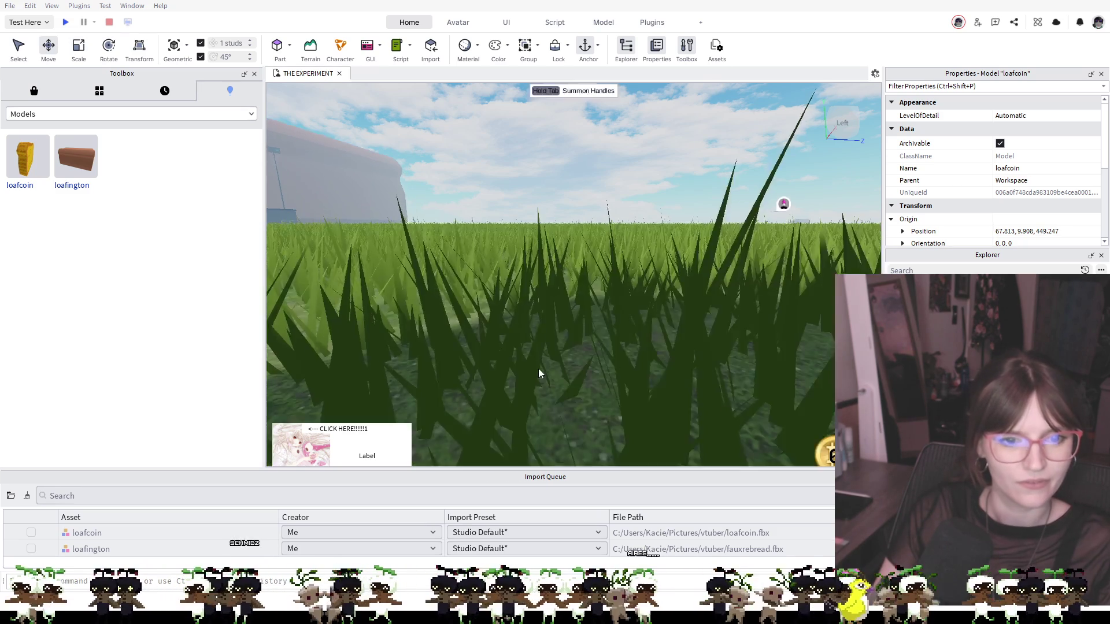
{"action": "scroll", "coordinate": [537, 373], "scroll_direction": "down", "scroll_amount": 5}
{"action": "left_click_drag", "start_coordinate": [529, 324], "coordinate": [526, 196]}
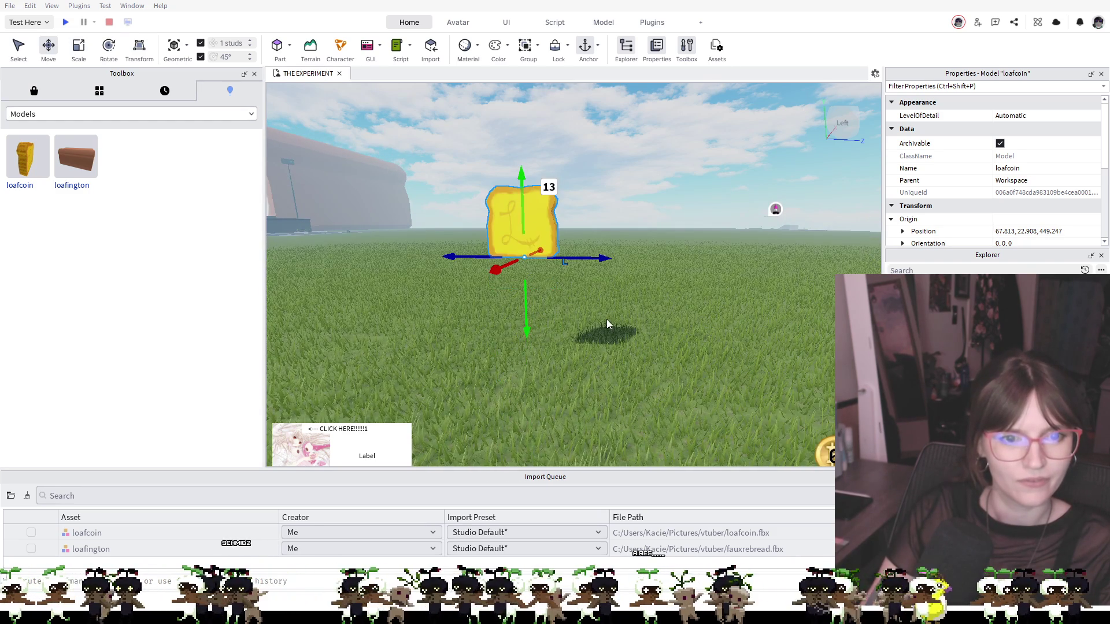
Orbit the camera around the field to face the loafcoin up close and select it
{"action": "left_click", "coordinate": [613, 315]}
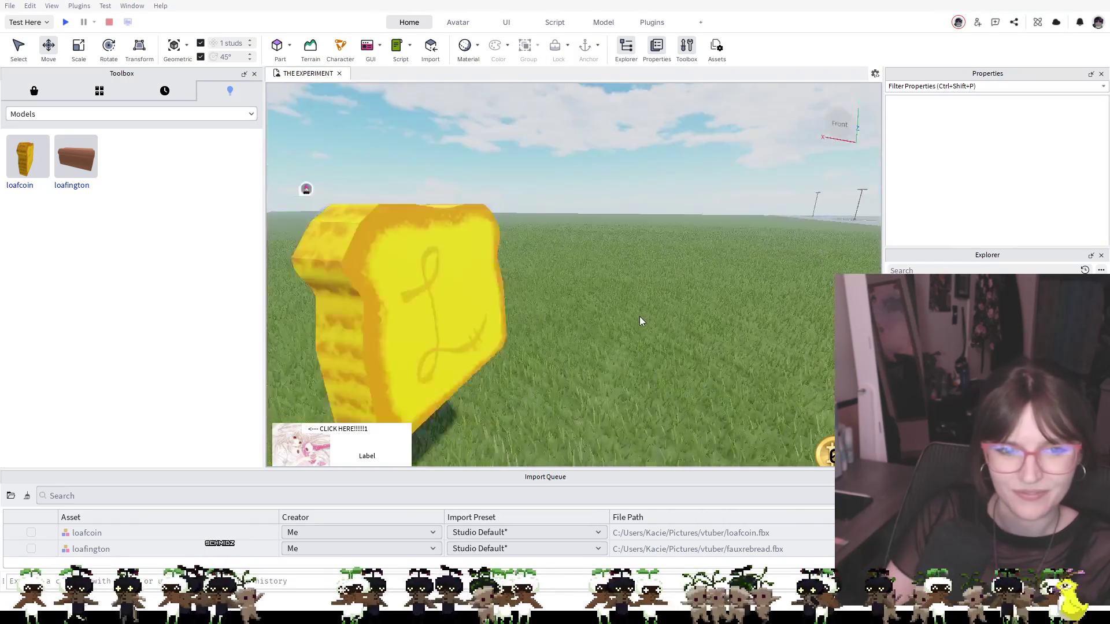
{"action": "right_click", "coordinate": [639, 320]}
{"action": "right_click", "coordinate": [639, 315]}
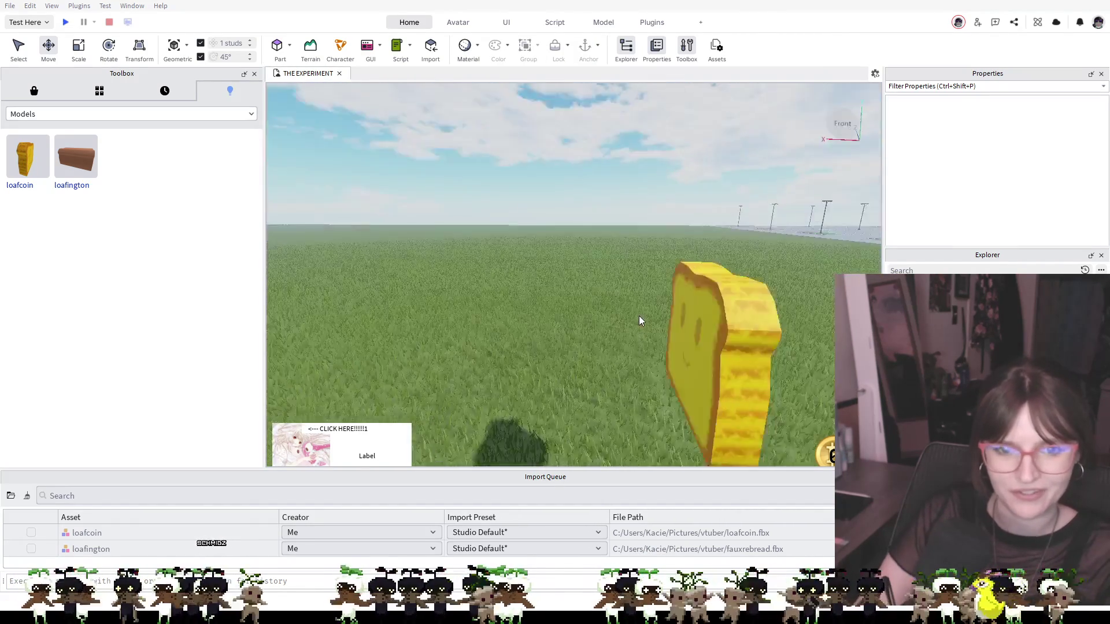
{"action": "right_click", "coordinate": [639, 315]}
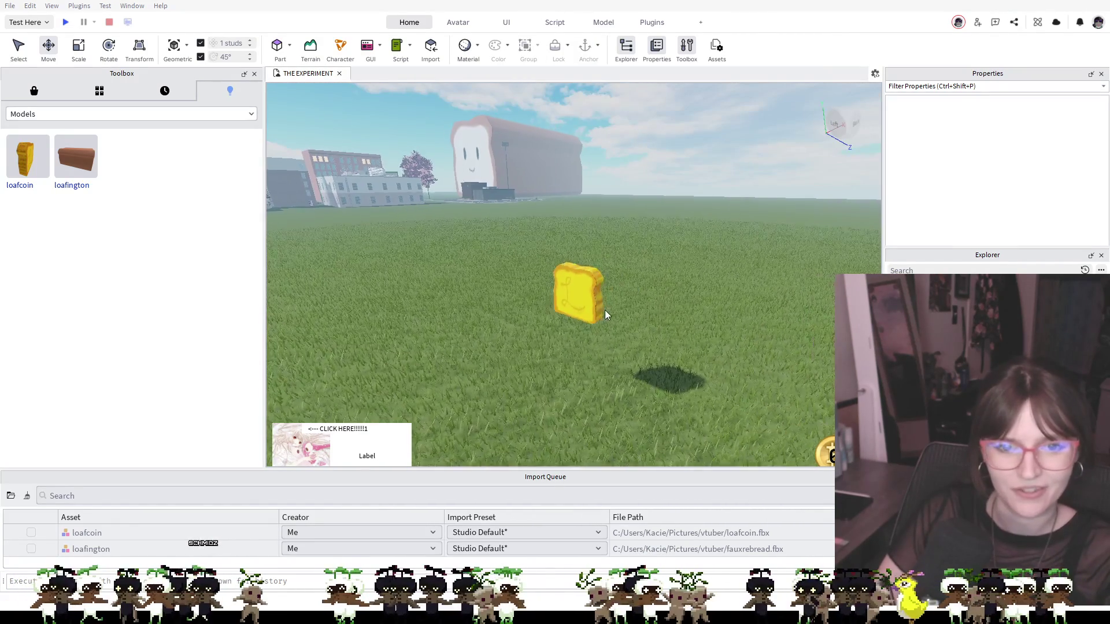
{"action": "right_click", "coordinate": [565, 297]}
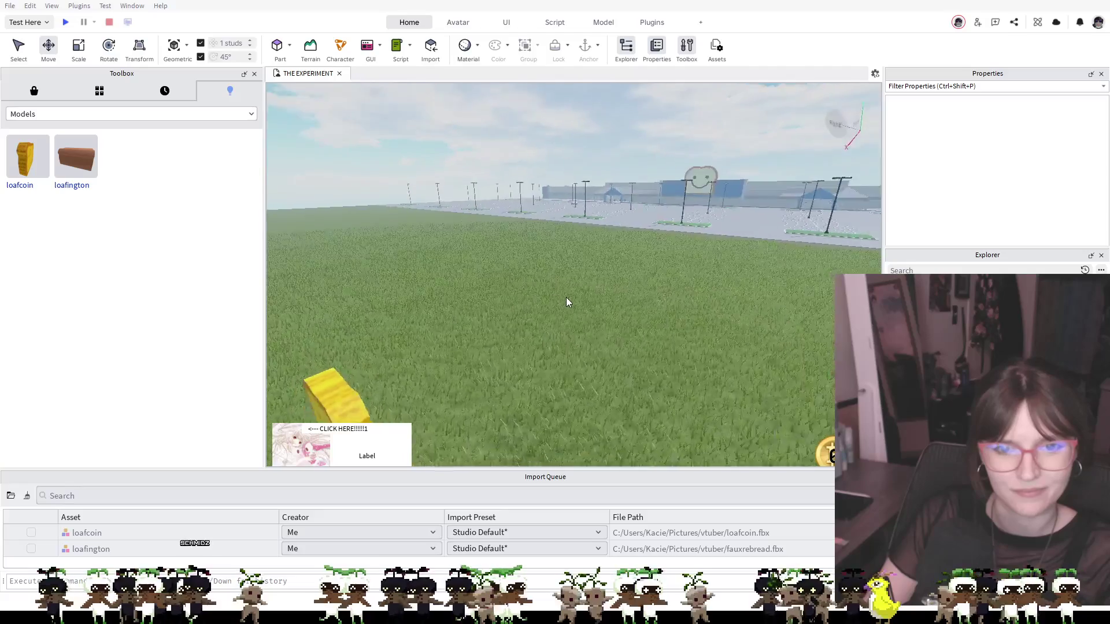
{"action": "right_click", "coordinate": [565, 297]}
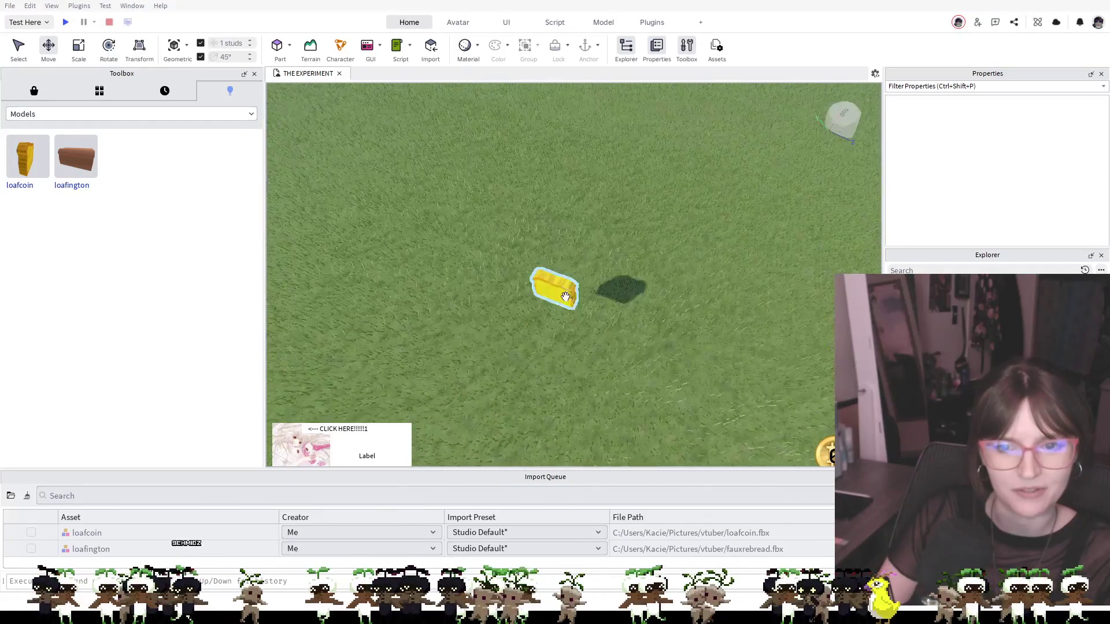
{"action": "right_click", "coordinate": [565, 331]}
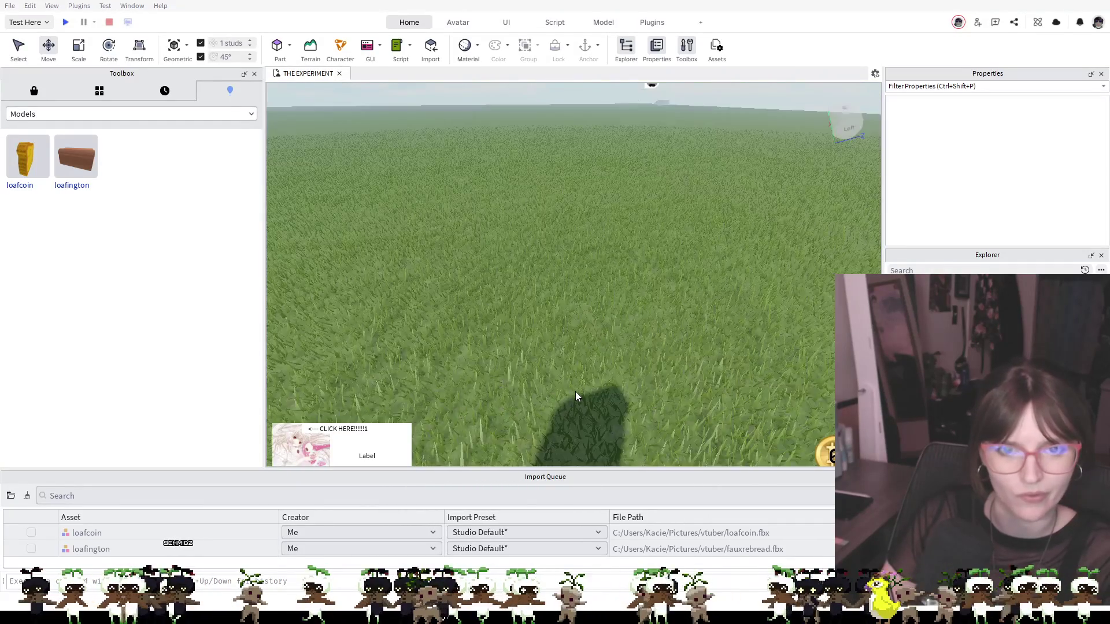
{"action": "right_click", "coordinate": [578, 400]}
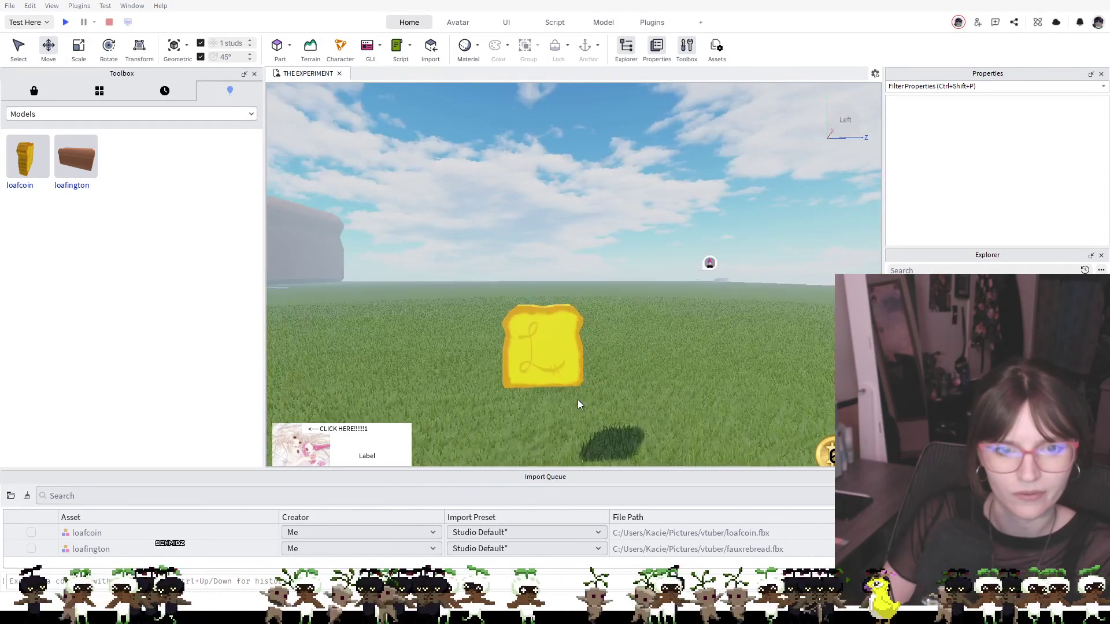
{"action": "left_click", "coordinate": [560, 384]}
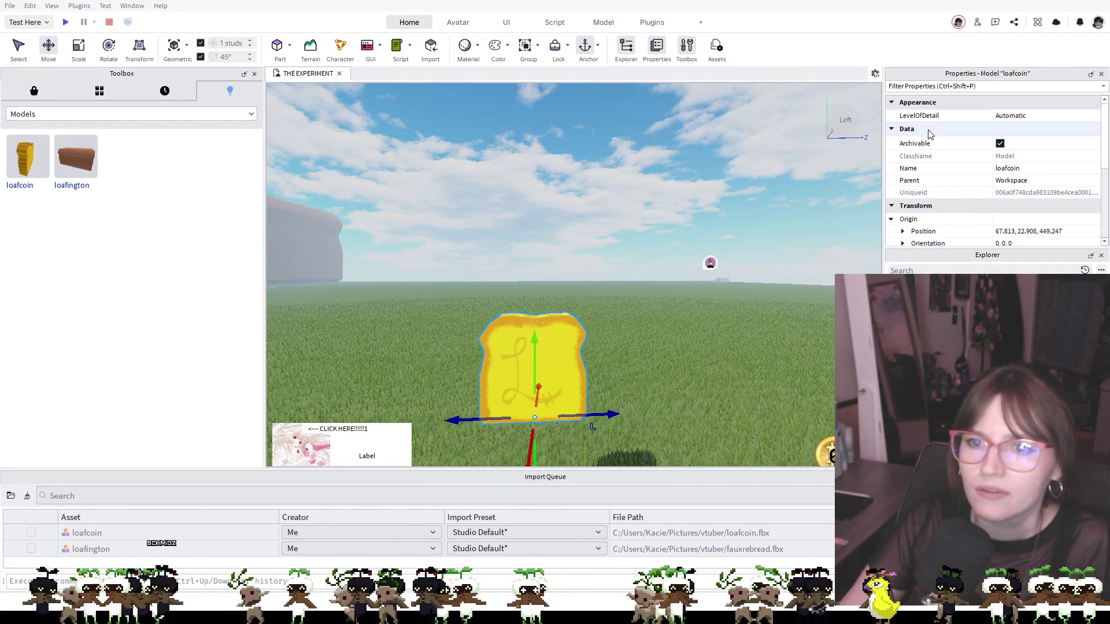
Scroll through the loafcoin model's Properties to review its settings
{"action": "scroll", "coordinate": [991, 173], "scroll_direction": "down", "scroll_amount": 4}
{"action": "scroll", "coordinate": [990, 173], "scroll_direction": "down", "scroll_amount": 1}
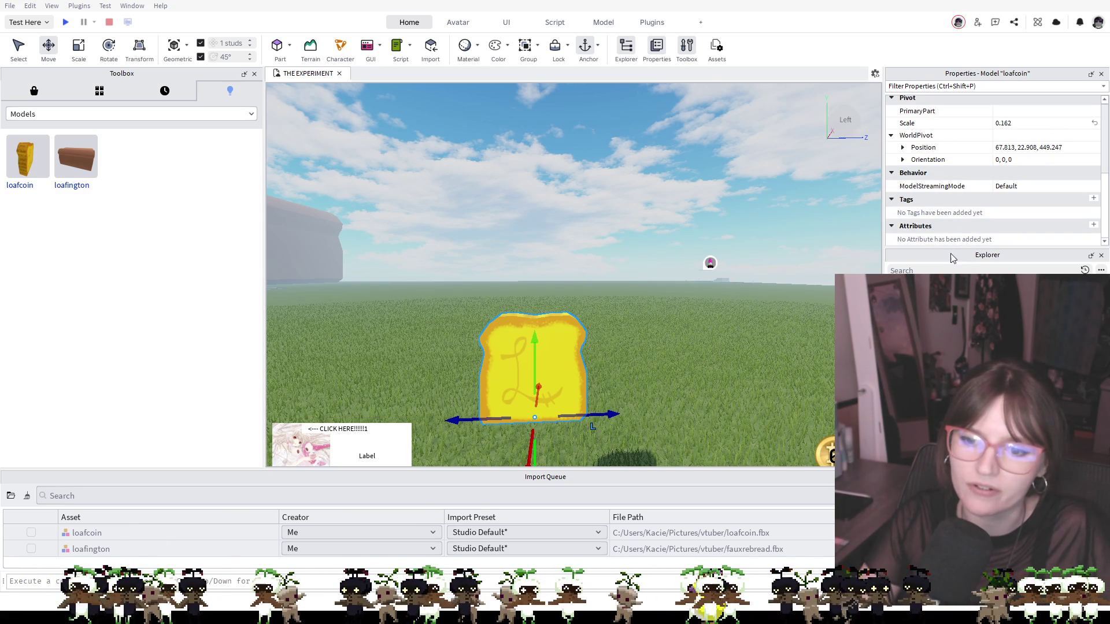
{"action": "scroll", "coordinate": [954, 133], "scroll_direction": "up", "scroll_amount": 5}
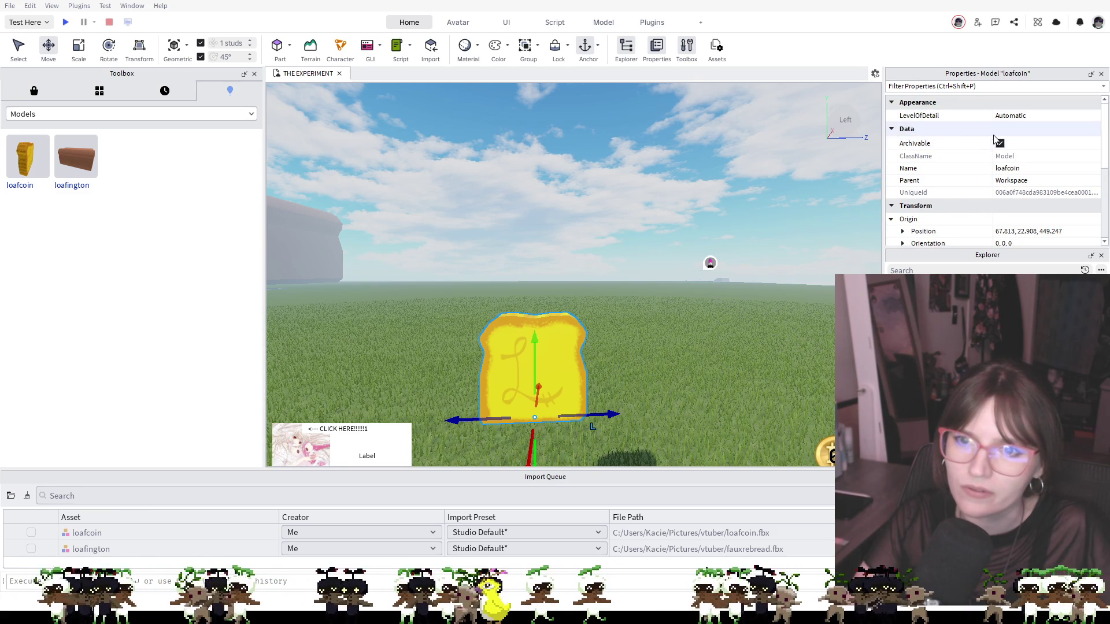
{"action": "scroll", "coordinate": [1003, 214], "scroll_direction": "down", "scroll_amount": 3}
{"action": "scroll", "coordinate": [1001, 226], "scroll_direction": "down", "scroll_amount": 2}
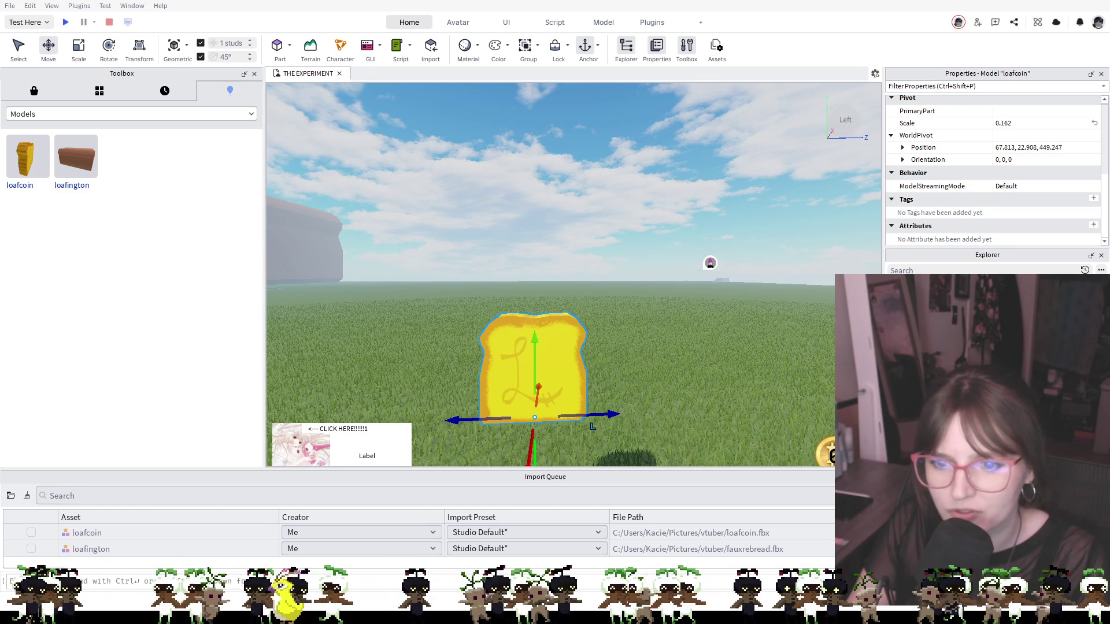
Undo the last loafcoin change, reselect it, then select the RespawningBTC part
{"action": "key", "text": "ctrl+z"}
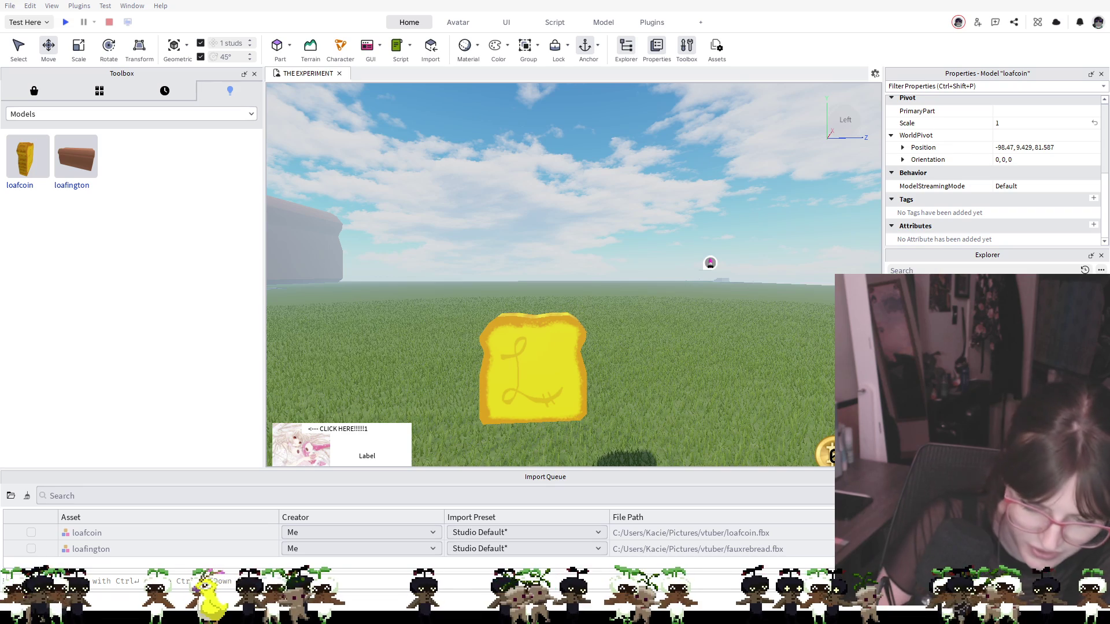
{"action": "key", "text": "Escape"}
{"action": "left_click", "coordinate": [532, 370]}
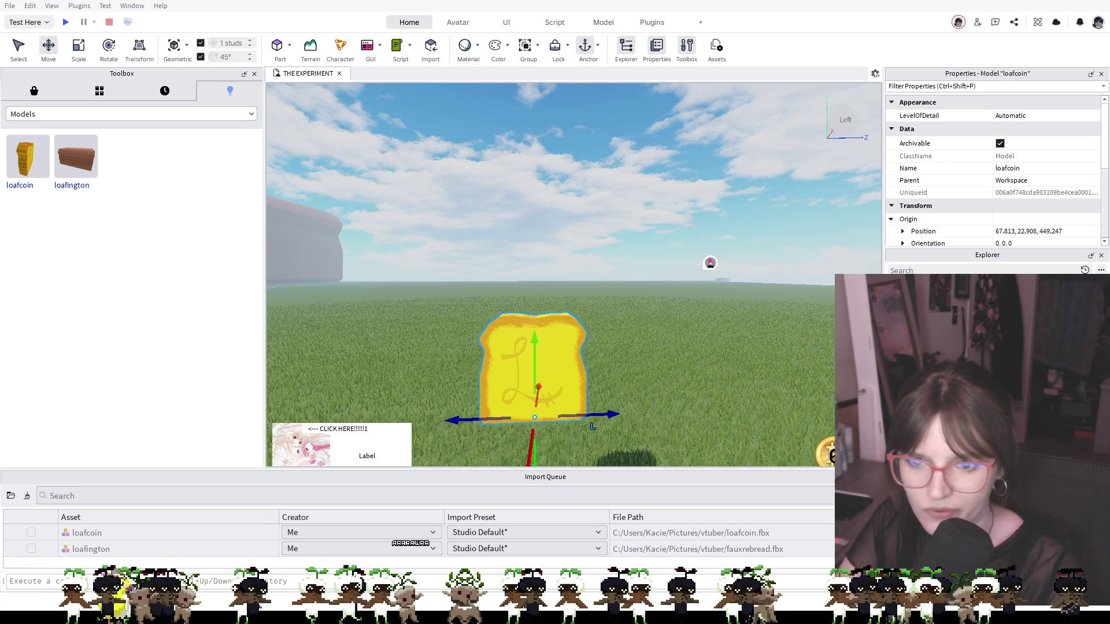
{"action": "left_click", "coordinate": [733, 284]}
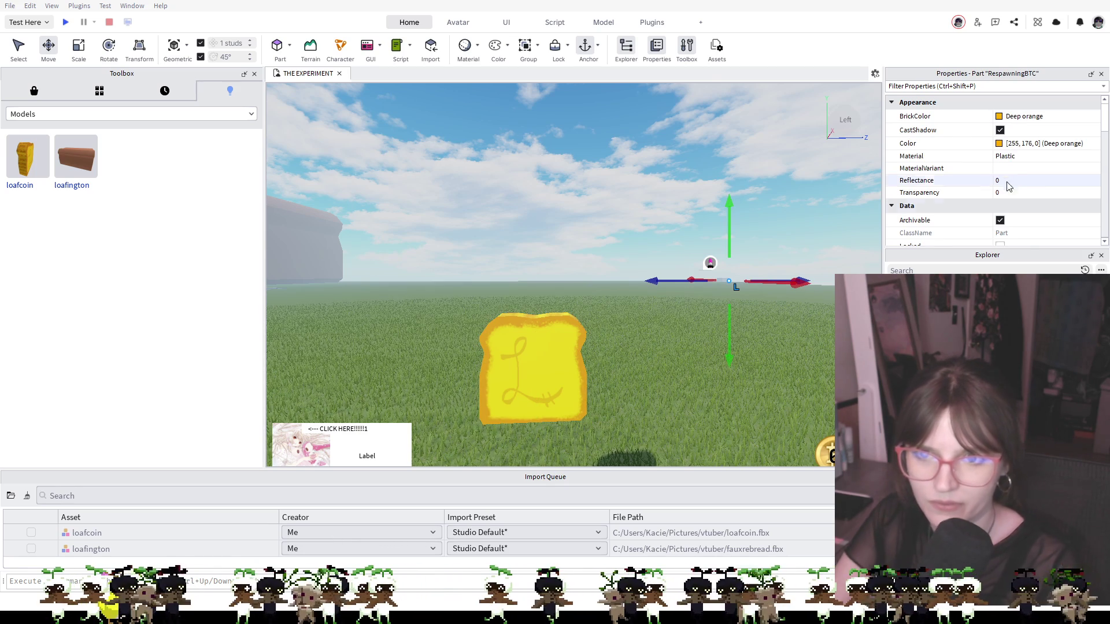
Scroll through the RespawningBTC coin part's Properties
{"action": "scroll", "coordinate": [1007, 185], "scroll_direction": "down", "scroll_amount": 6}
{"action": "scroll", "coordinate": [1011, 215], "scroll_direction": "down", "scroll_amount": 5}
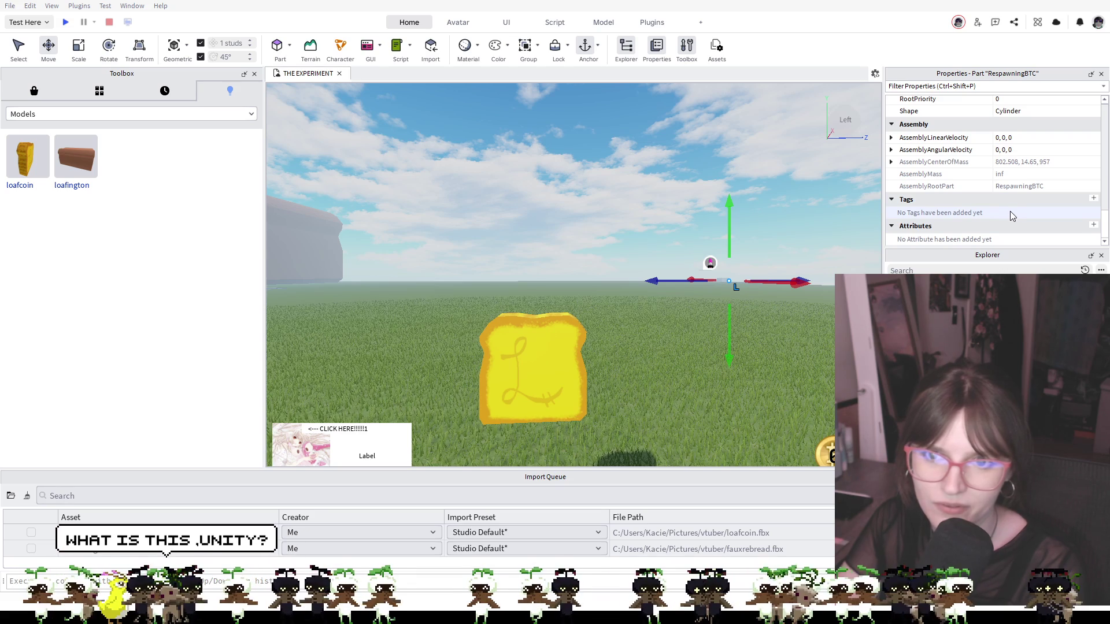
{"action": "scroll", "coordinate": [1011, 215], "scroll_direction": "up", "scroll_amount": 5}
{"action": "scroll", "coordinate": [1011, 215], "scroll_direction": "up", "scroll_amount": 5}
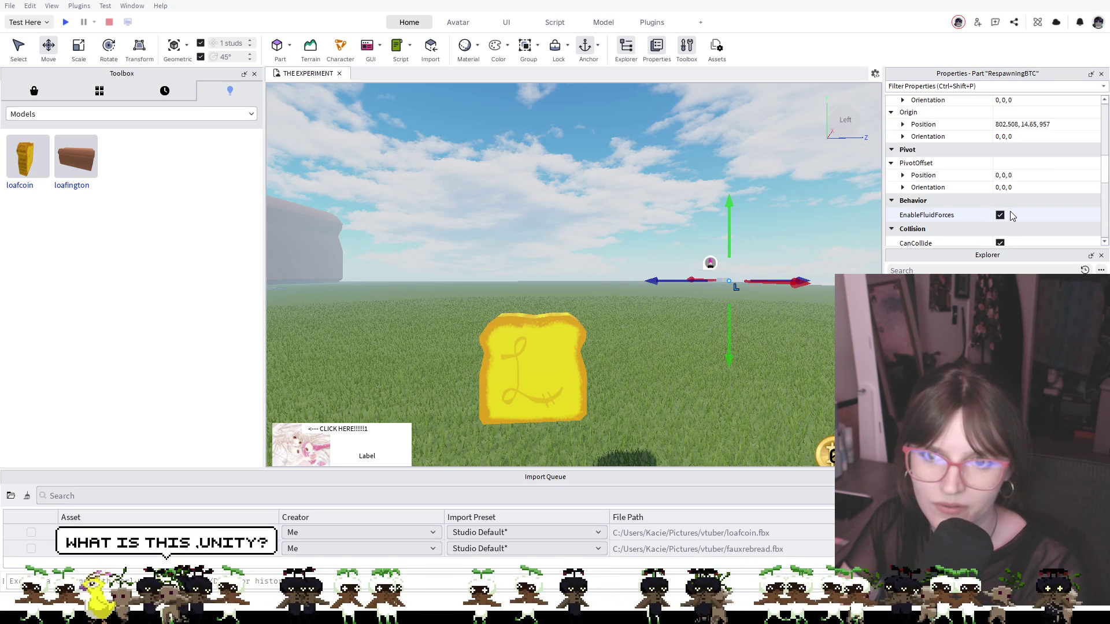
{"action": "scroll", "coordinate": [1011, 216], "scroll_direction": "down", "scroll_amount": 5}
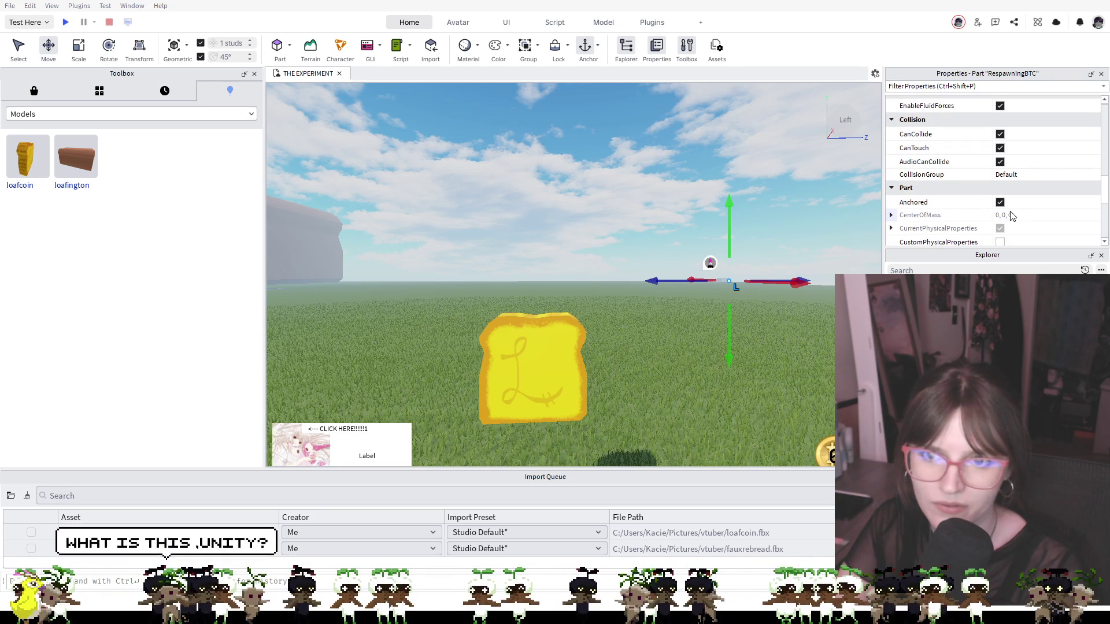
{"action": "scroll", "coordinate": [1012, 216], "scroll_direction": "down", "scroll_amount": 2}
{"action": "scroll", "coordinate": [1011, 216], "scroll_direction": "down", "scroll_amount": 8}
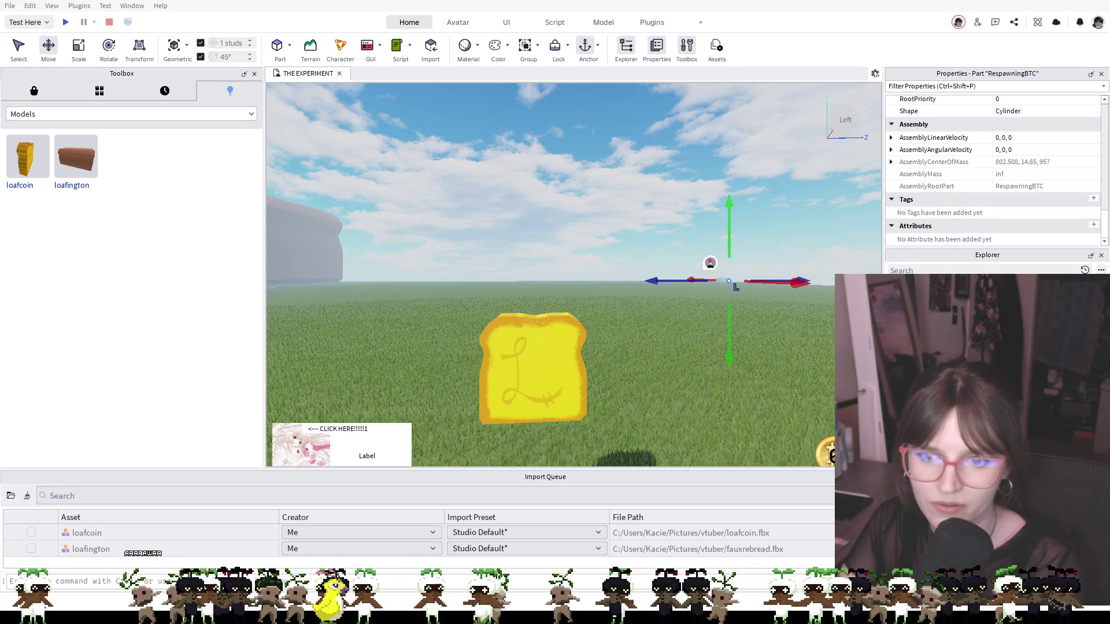
Inspect RespawningBTC's BTCValue, BTCUpDown and AddBTCControl children in Explorer
{"action": "left_click", "coordinate": [925, 301]}
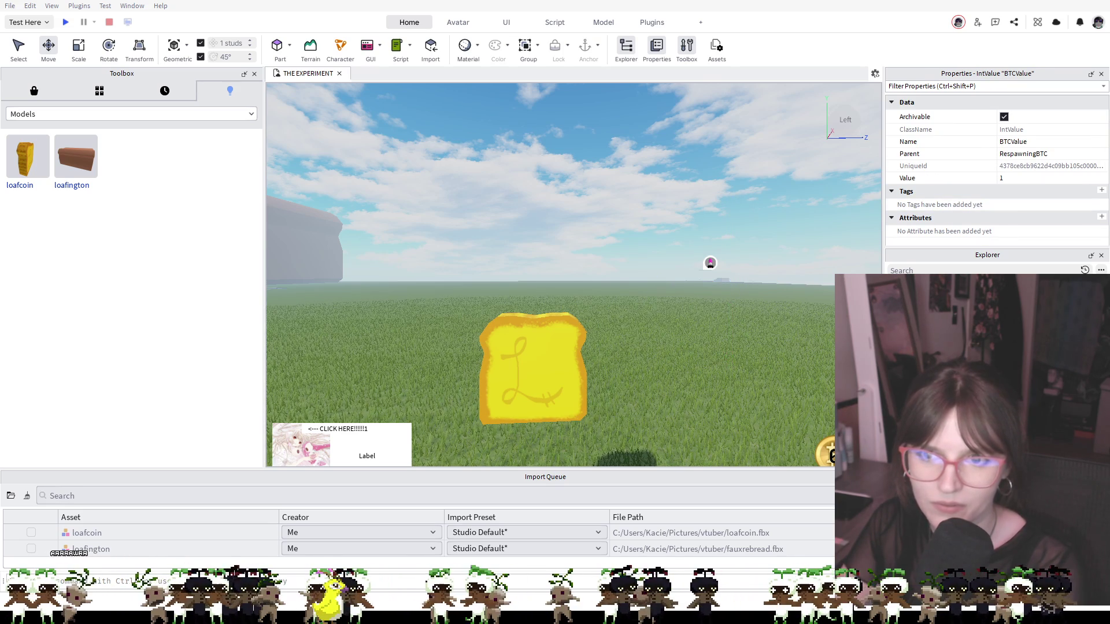
{"action": "left_click", "coordinate": [925, 289]}
{"action": "left_click", "coordinate": [925, 278]}
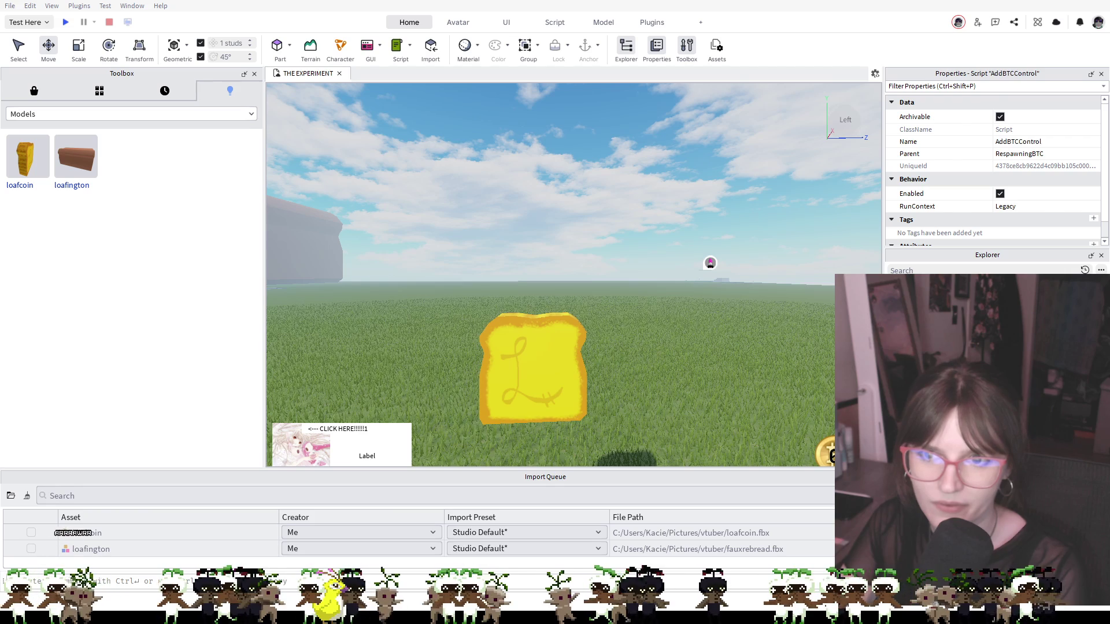
{"action": "scroll", "coordinate": [980, 176], "scroll_direction": "down", "scroll_amount": 1}
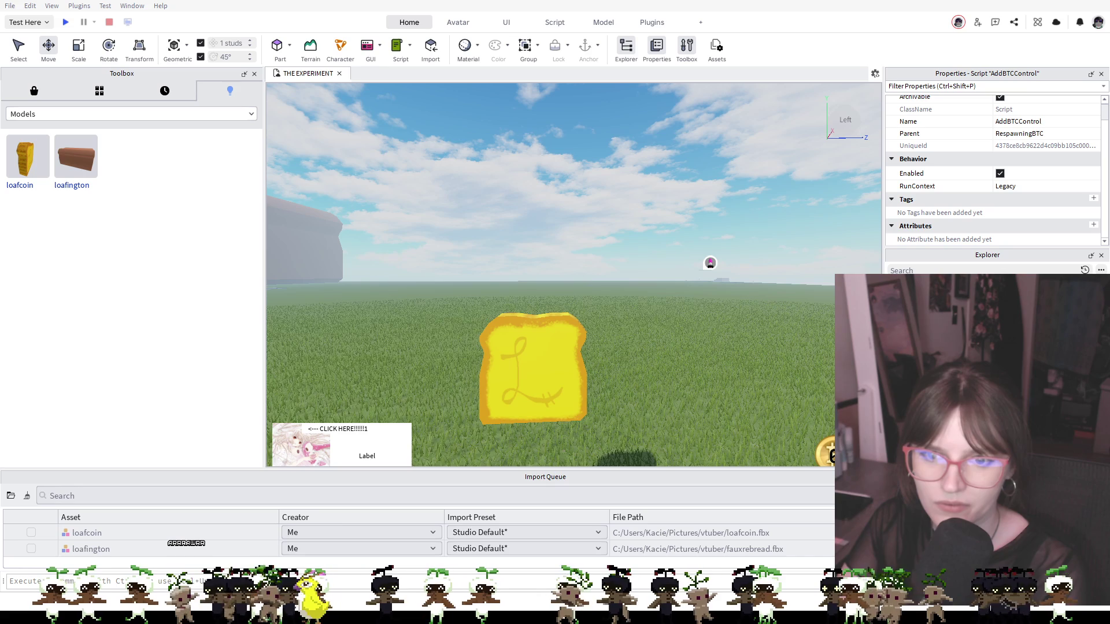
Reposition the loafcoin and raise it to 77.813, 25.908, 453.761 above the grass
{"action": "scroll", "coordinate": [567, 389], "scroll_direction": "up", "scroll_amount": 5}
{"action": "scroll", "coordinate": [567, 389], "scroll_direction": "down", "scroll_amount": 8}
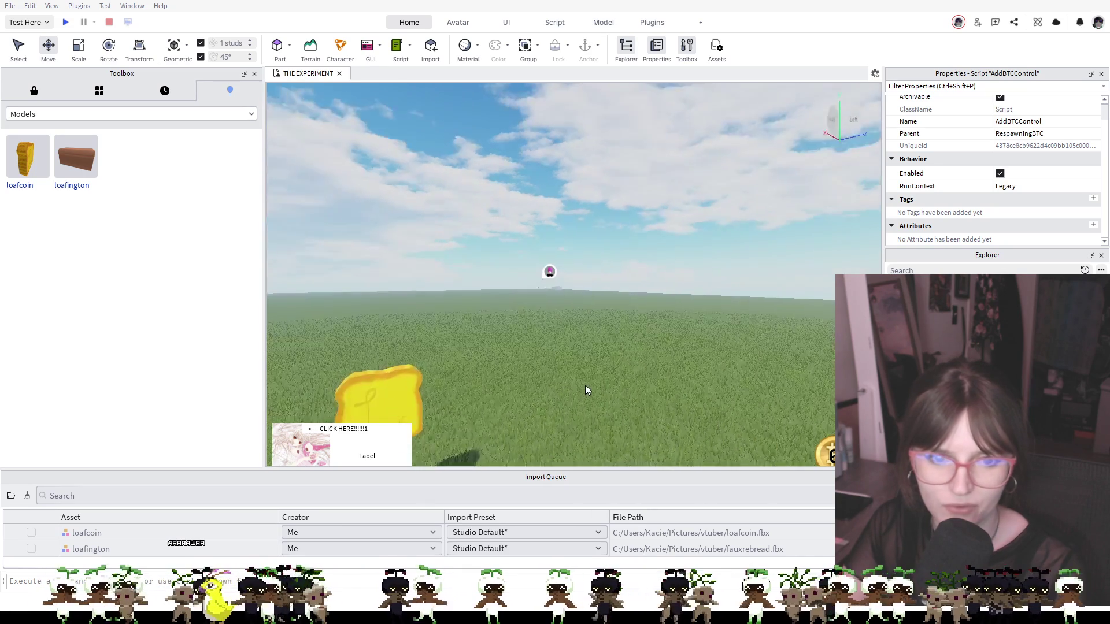
{"action": "scroll", "coordinate": [585, 385], "scroll_direction": "down", "scroll_amount": 3}
{"action": "scroll", "coordinate": [585, 385], "scroll_direction": "up", "scroll_amount": 3}
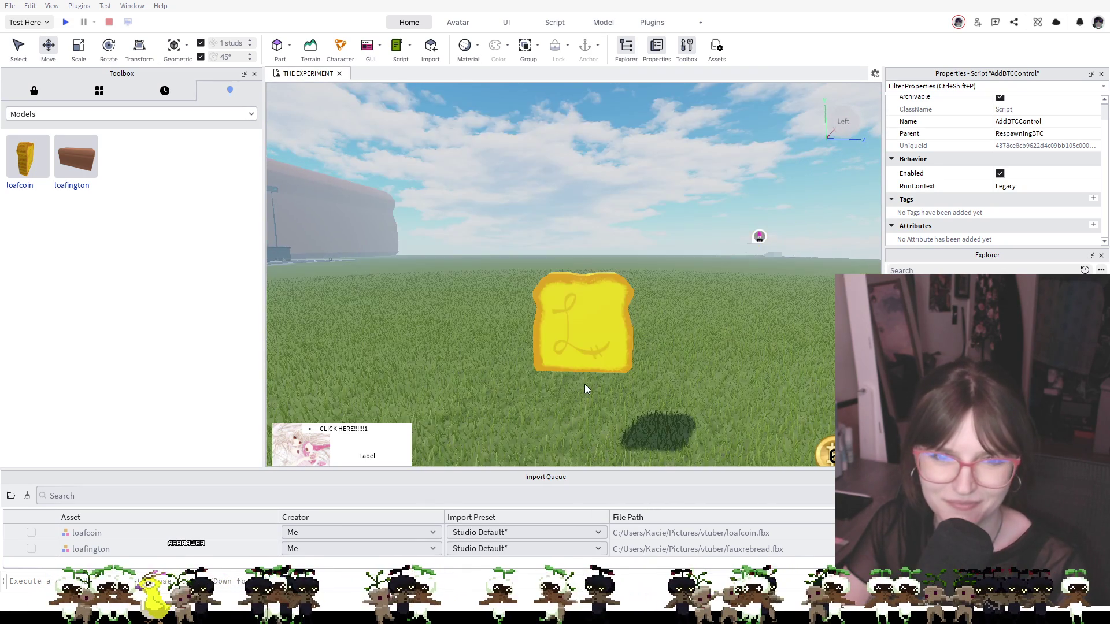
{"action": "scroll", "coordinate": [598, 364], "scroll_direction": "up", "scroll_amount": 2}
{"action": "scroll", "coordinate": [598, 369], "scroll_direction": "down", "scroll_amount": 3}
{"action": "mouse_move", "coordinate": [575, 327]}
{"action": "left_mouse_down"}
{"action": "mouse_move", "coordinate": [604, 377]}
{"action": "mouse_move", "coordinate": [594, 411]}
{"action": "left_mouse_up"}
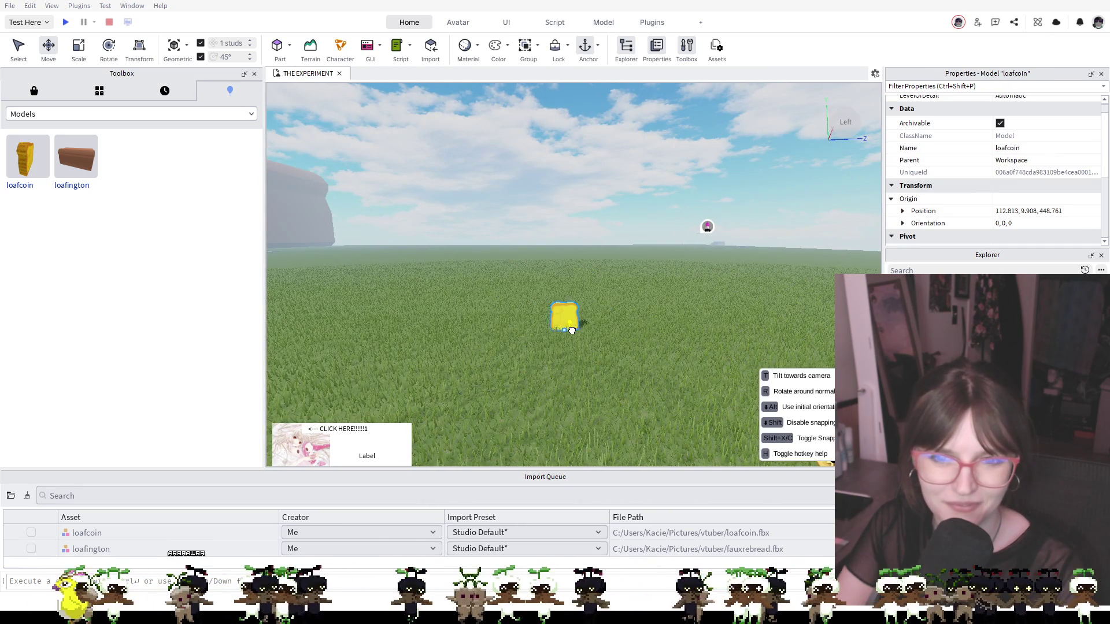
{"action": "left_click_drag", "start_coordinate": [591, 352], "coordinate": [592, 213]}
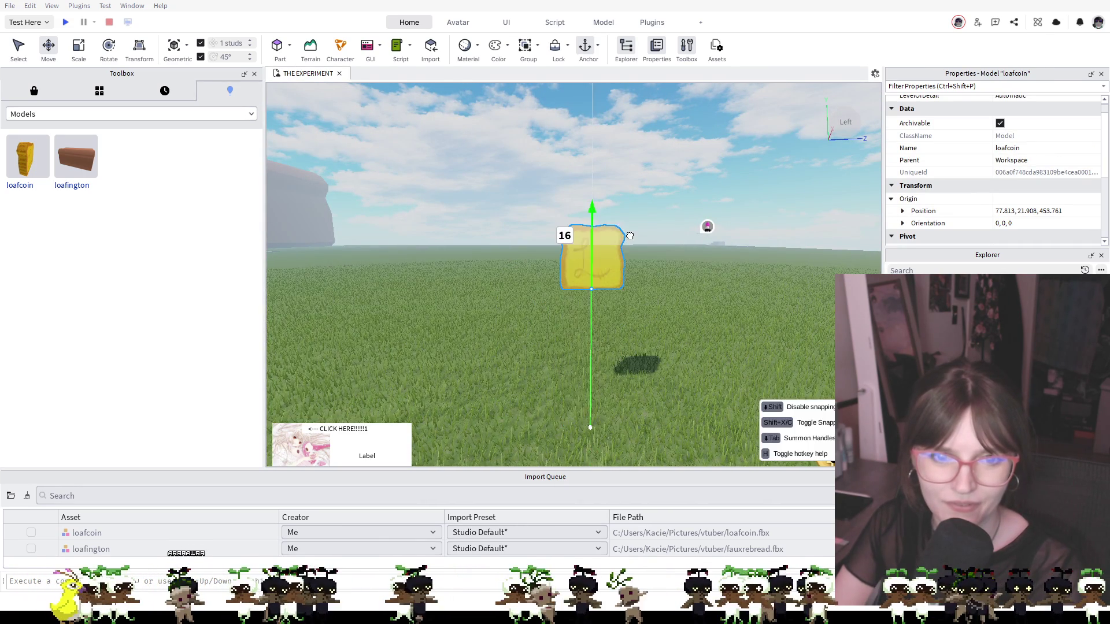
Focus and orbit the camera until the loafcoin fills the view beside the cliff
{"action": "key", "text": "f"}
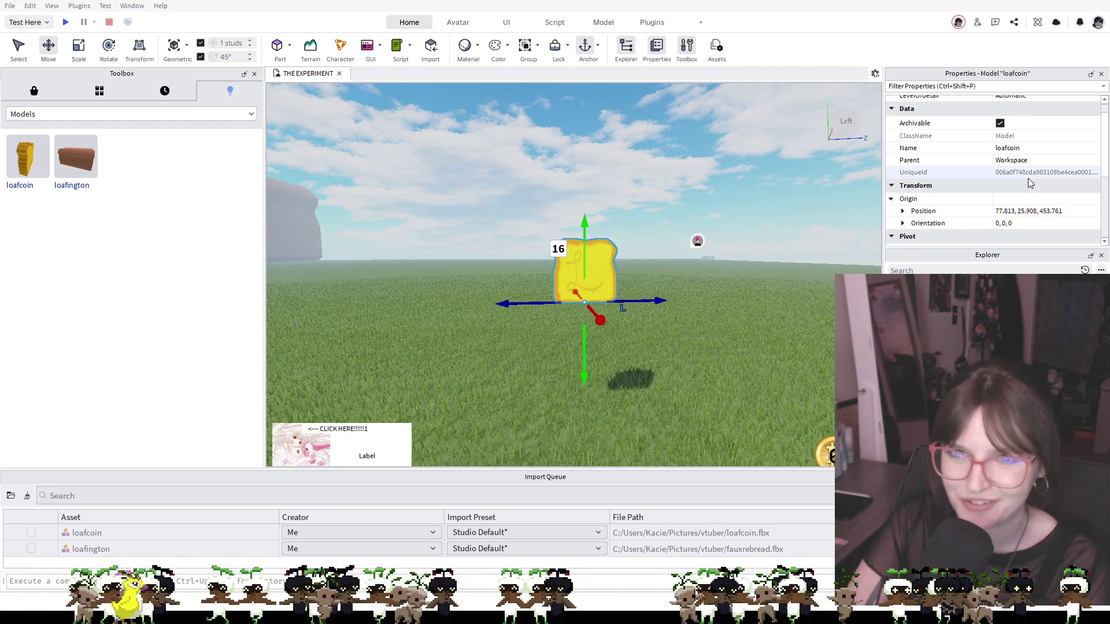
{"action": "scroll", "coordinate": [969, 148], "scroll_direction": "down", "scroll_amount": 1}
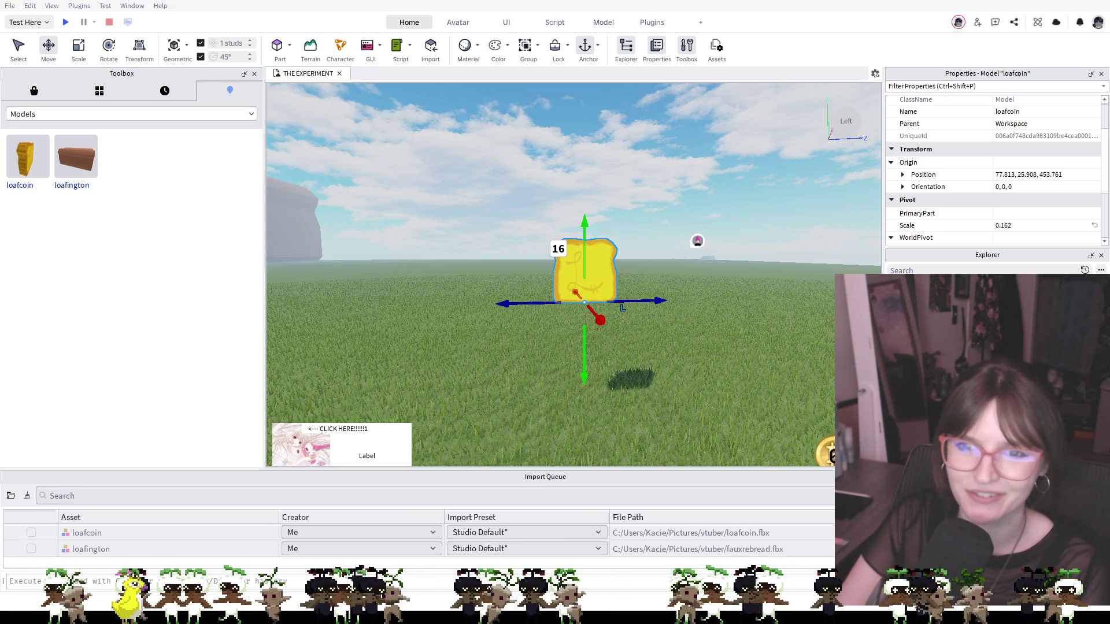
{"action": "scroll", "coordinate": [992, 171], "scroll_direction": "down", "scroll_amount": 3}
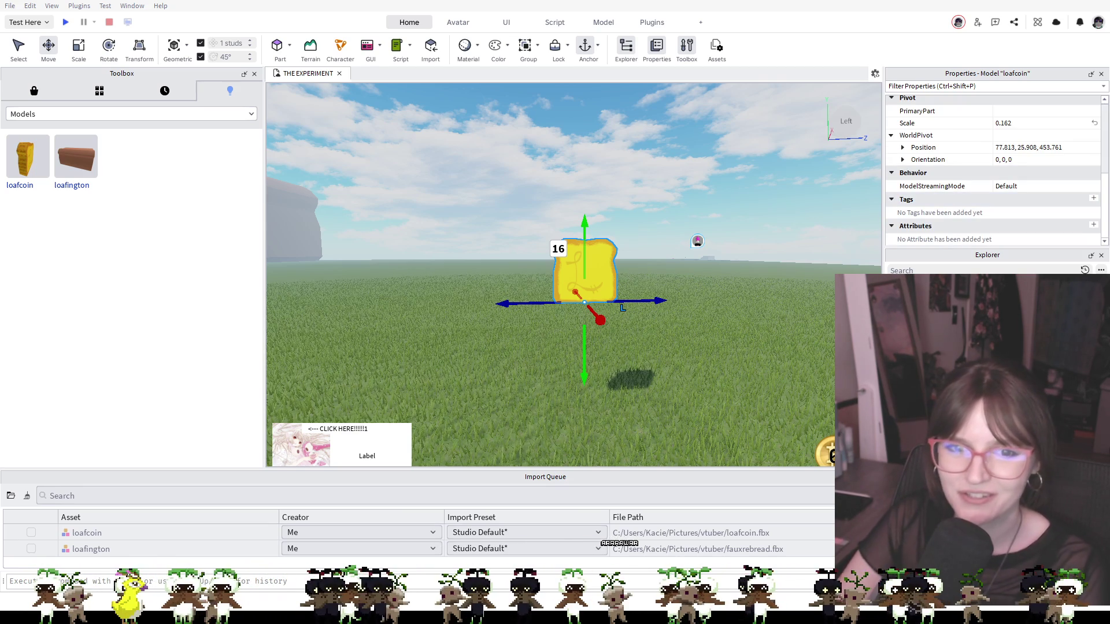
{"action": "left_click_drag", "start_coordinate": [711, 308], "coordinate": [711, 308]}
{"action": "key", "text": "f"}
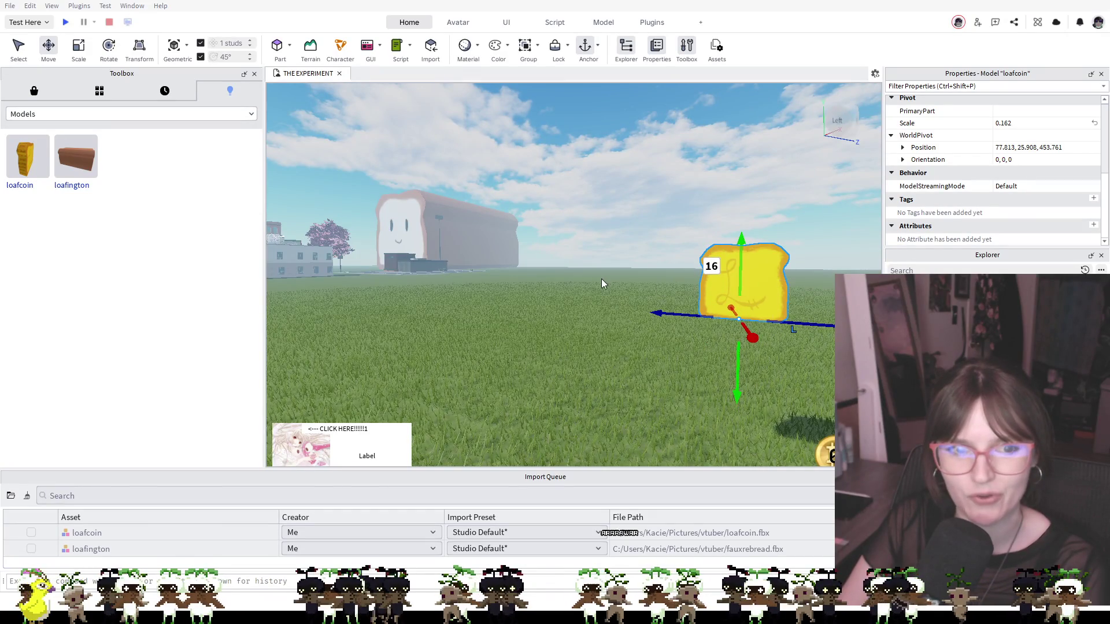
{"action": "left_click_drag", "start_coordinate": [601, 278], "coordinate": [601, 279]}
{"action": "key", "text": "f"}
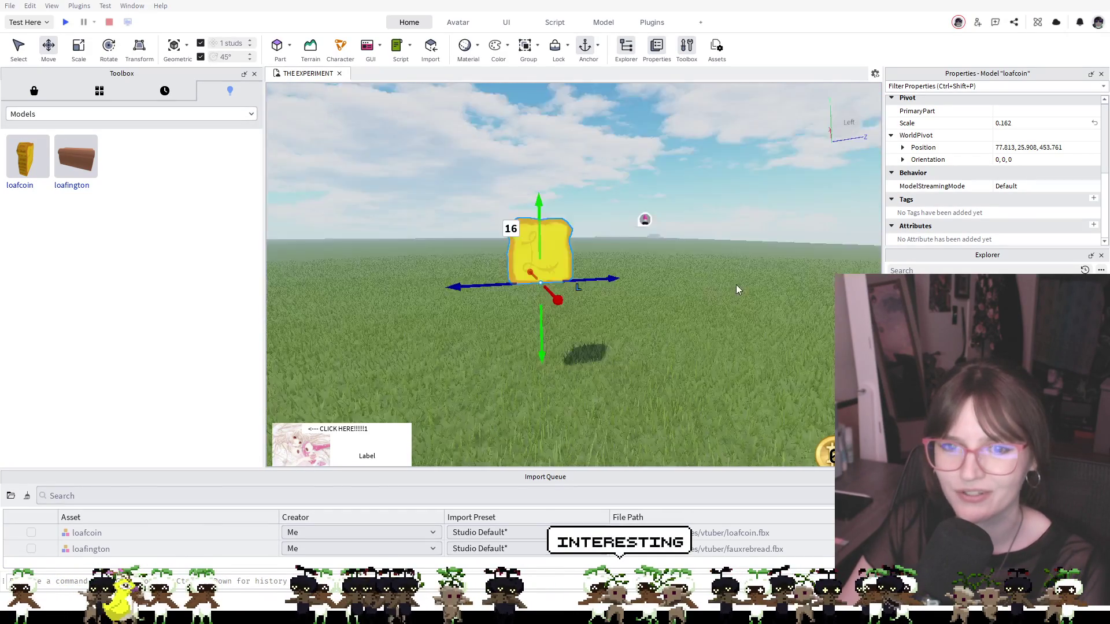
{"action": "left_click_drag", "start_coordinate": [737, 284], "coordinate": [731, 279]}
{"action": "left_click_drag", "start_coordinate": [805, 251], "coordinate": [805, 251]}
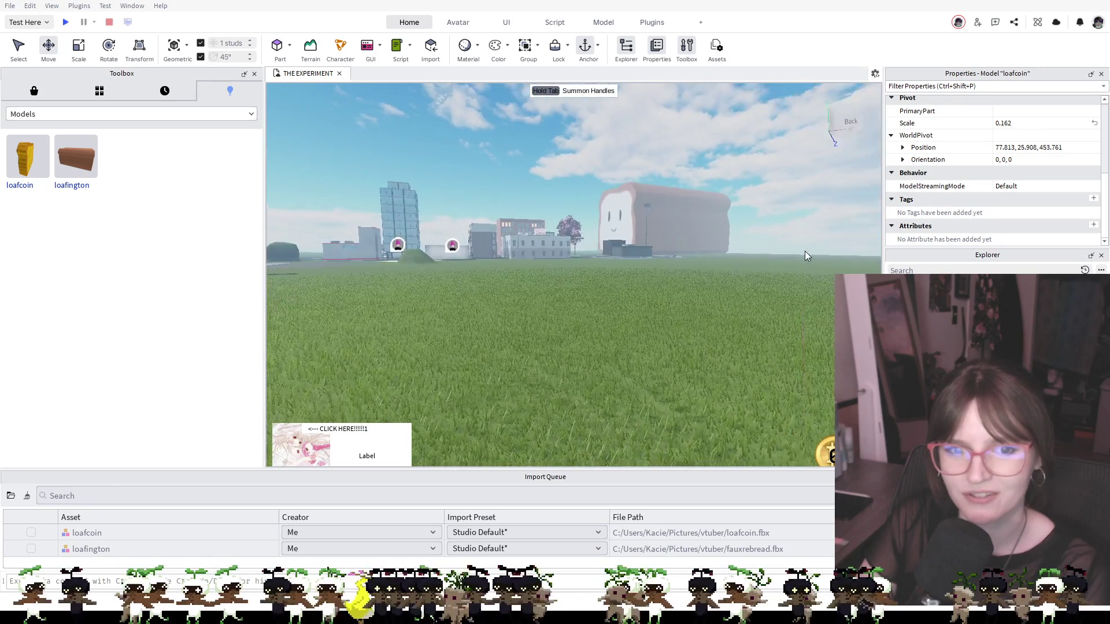
{"action": "key", "text": "f"}
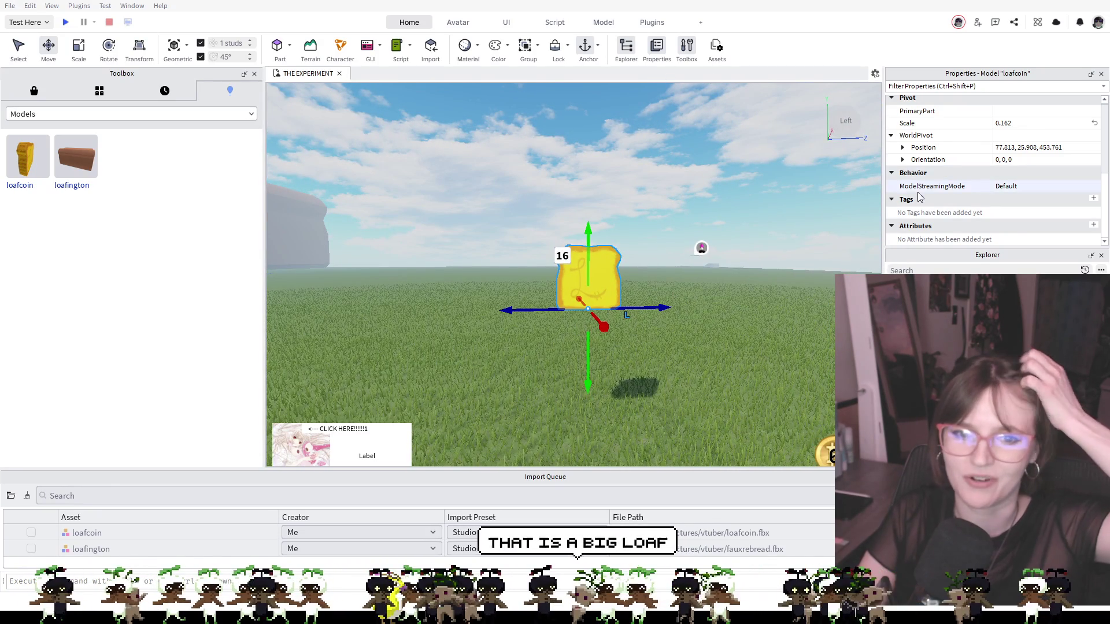
{"action": "scroll", "coordinate": [975, 166], "scroll_direction": "up", "scroll_amount": 3}
{"action": "scroll", "coordinate": [963, 160], "scroll_direction": "up", "scroll_amount": 3}
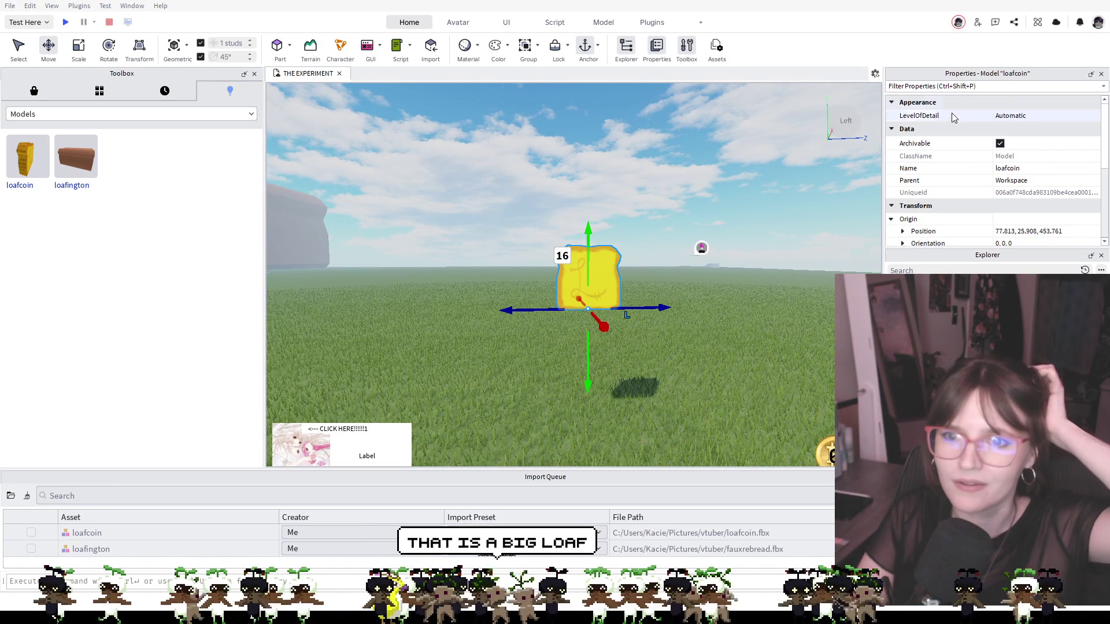
{"action": "scroll", "coordinate": [954, 168], "scroll_direction": "down", "scroll_amount": 3}
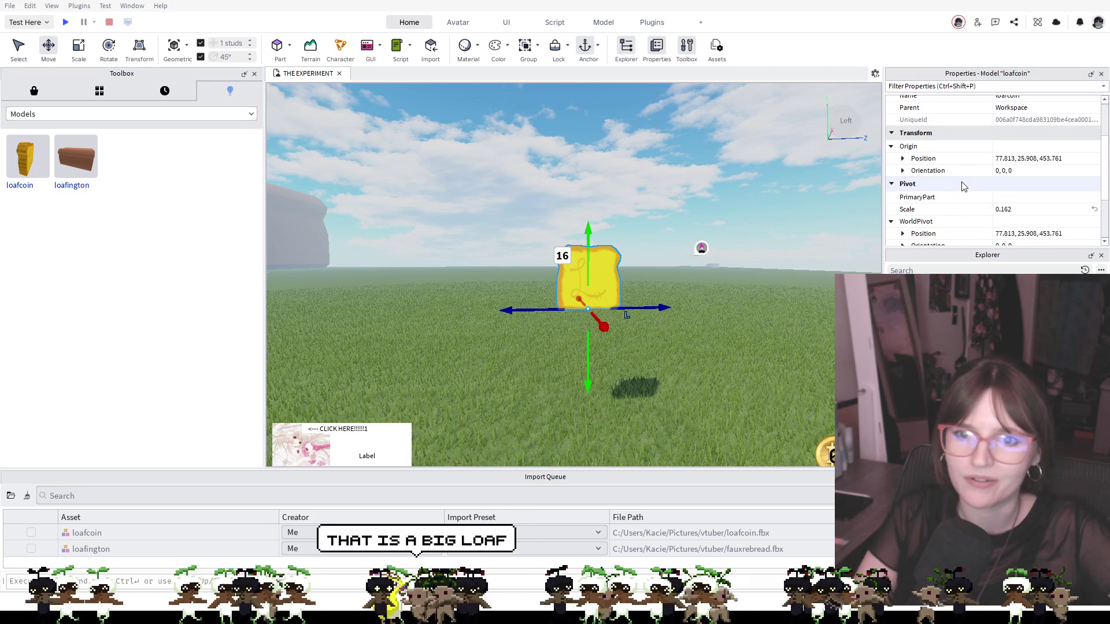
{"action": "scroll", "coordinate": [919, 167], "scroll_direction": "down", "scroll_amount": 3}
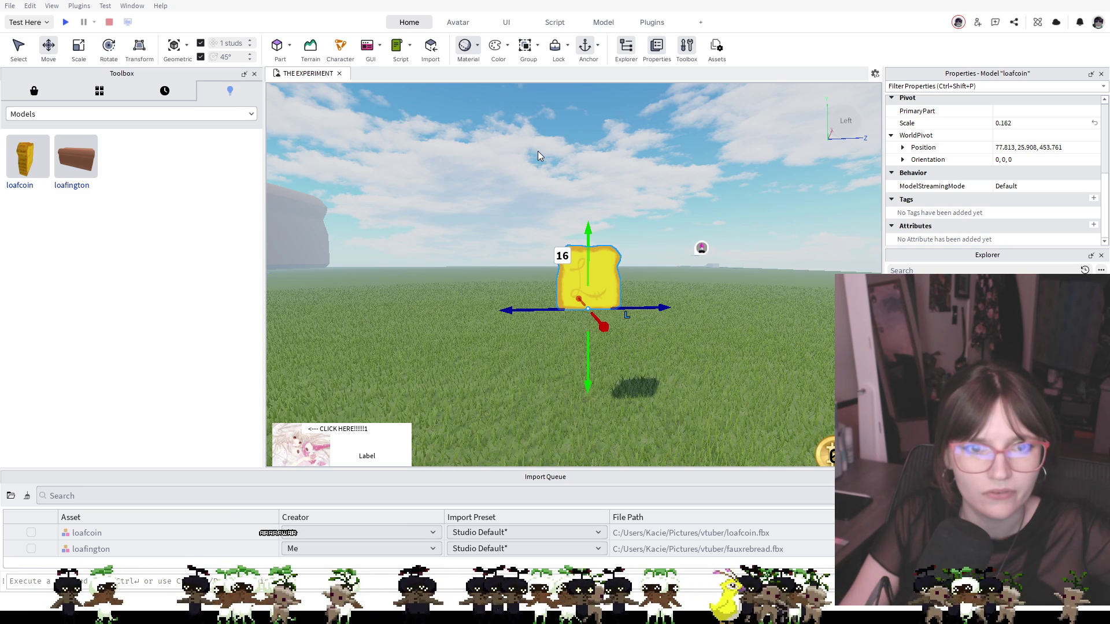
{"action": "right_click", "coordinate": [624, 216]}
{"action": "right_click", "coordinate": [624, 216]}
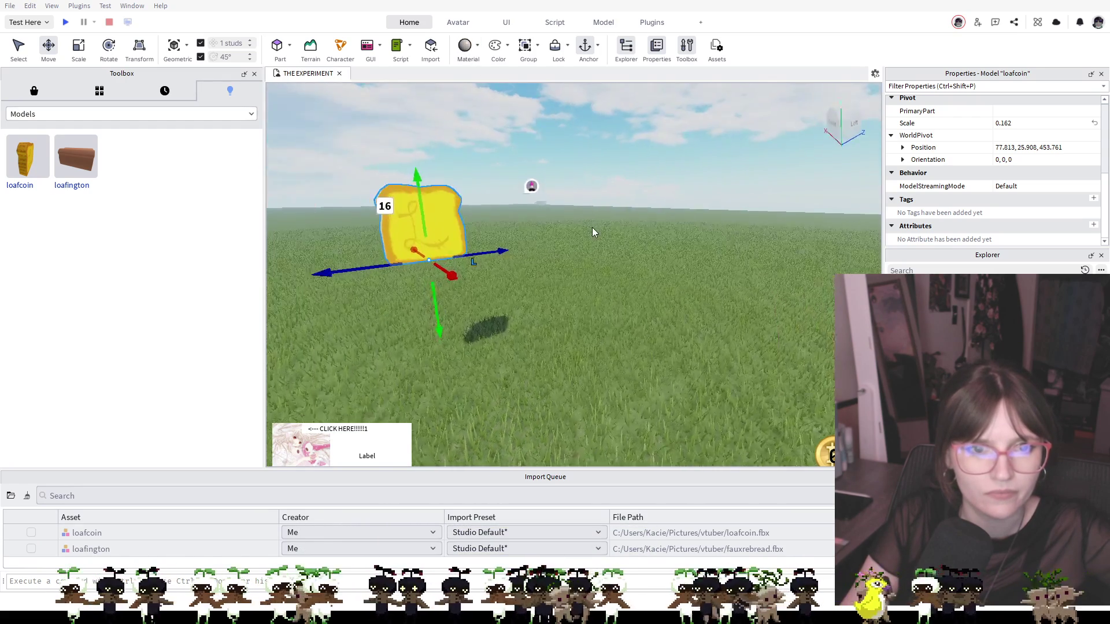
{"action": "scroll", "coordinate": [592, 228], "scroll_direction": "up", "scroll_amount": 5}
{"action": "scroll", "coordinate": [592, 229], "scroll_direction": "down", "scroll_amount": 5}
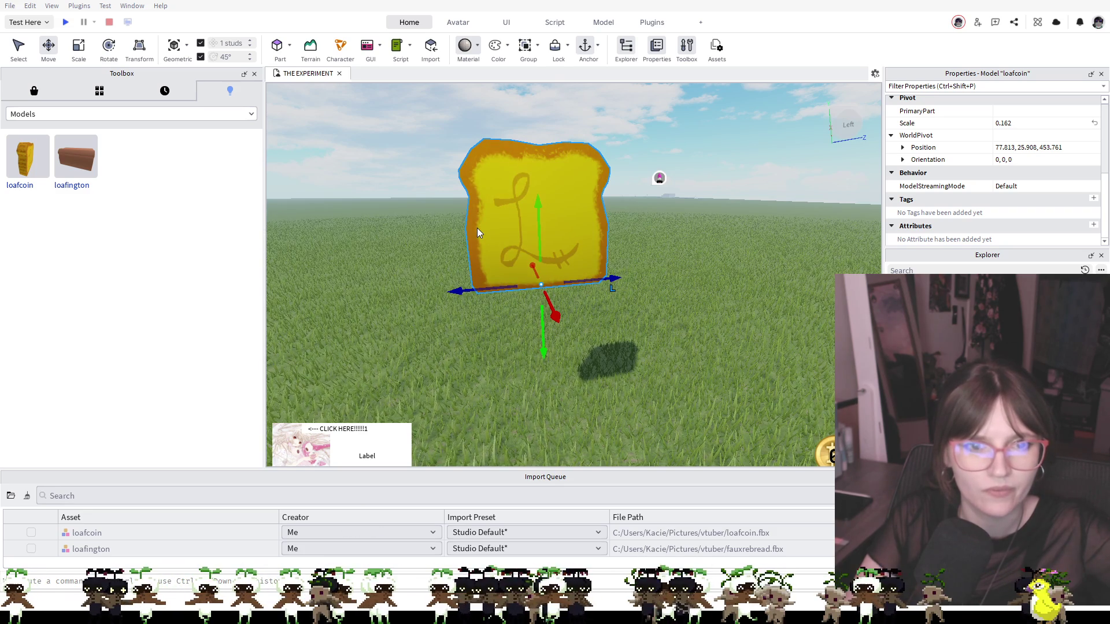
{"action": "key", "text": "w"}
{"action": "key", "text": "a"}
{"action": "left_click", "coordinate": [519, 230]}
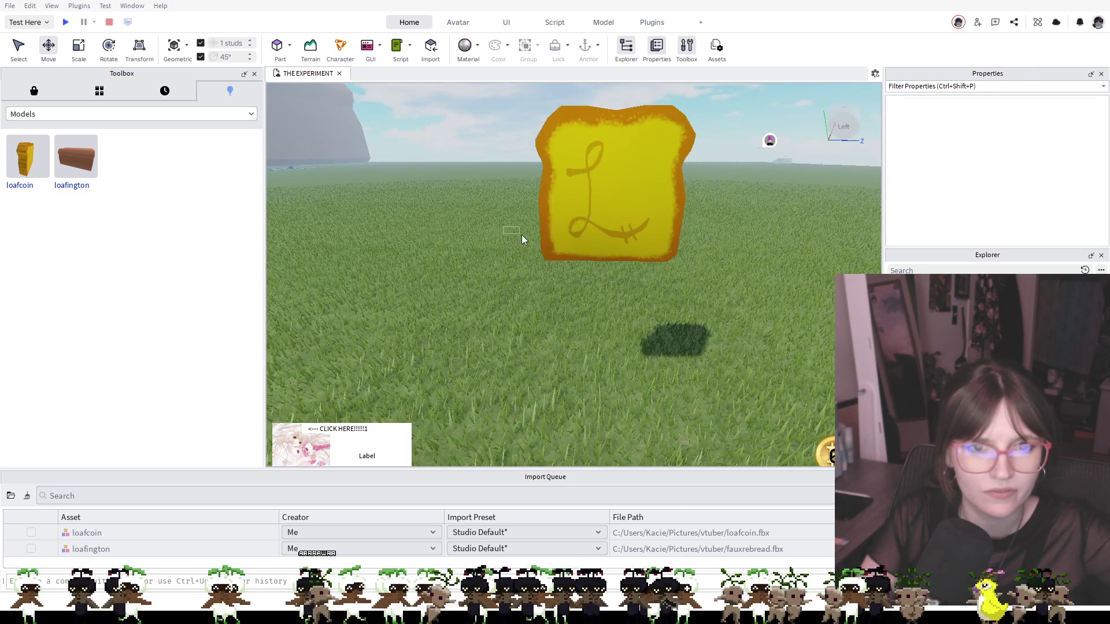
{"action": "left_click", "coordinate": [587, 222]}
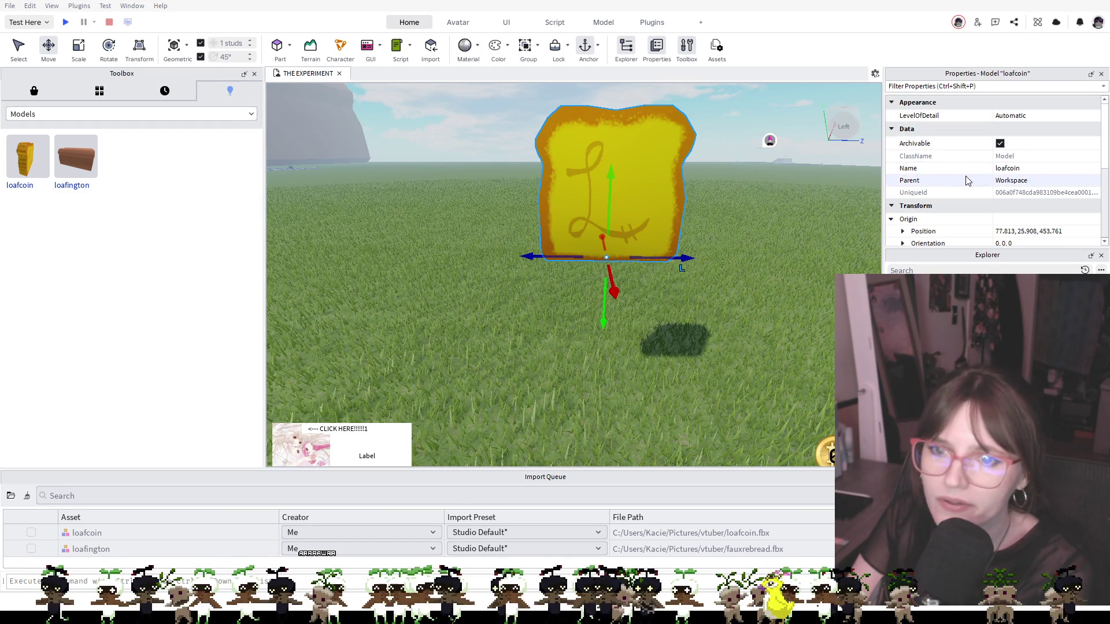
{"action": "scroll", "coordinate": [948, 182], "scroll_direction": "down", "scroll_amount": 2}
{"action": "scroll", "coordinate": [940, 185], "scroll_direction": "down", "scroll_amount": 1}
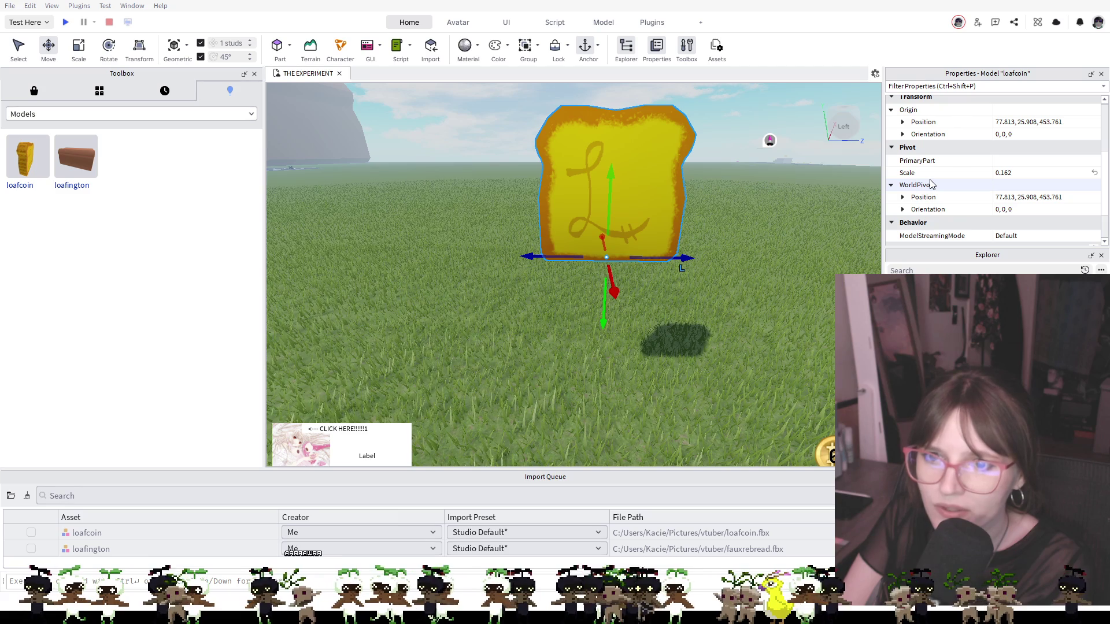
{"action": "scroll", "coordinate": [943, 202], "scroll_direction": "down", "scroll_amount": 2}
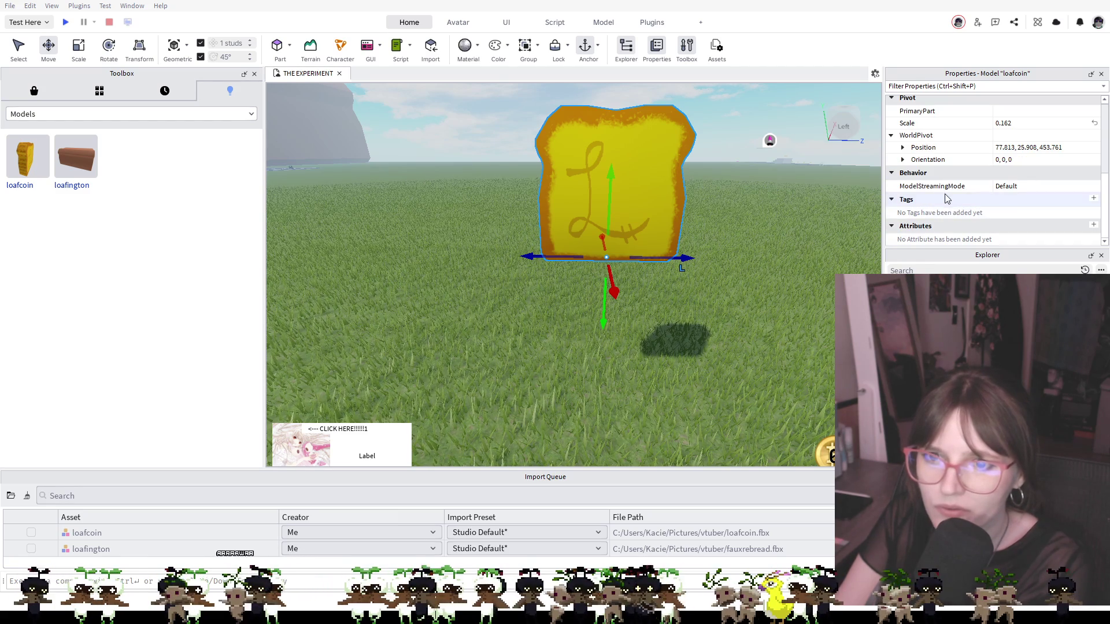
{"action": "left_click", "coordinate": [1012, 187]}
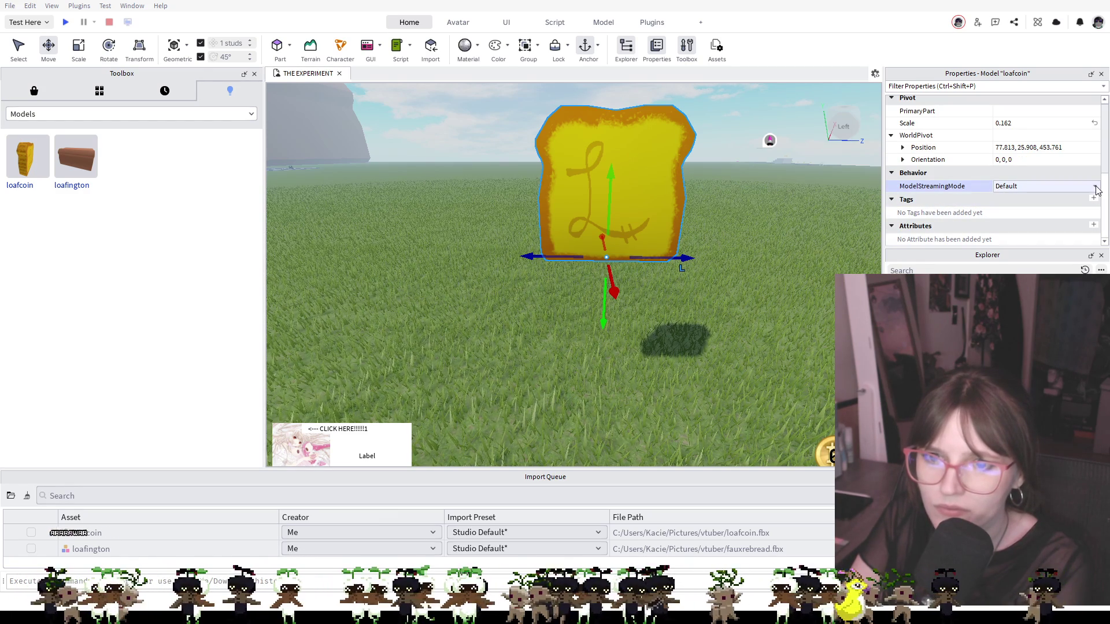
{"action": "left_click", "coordinate": [913, 201]}
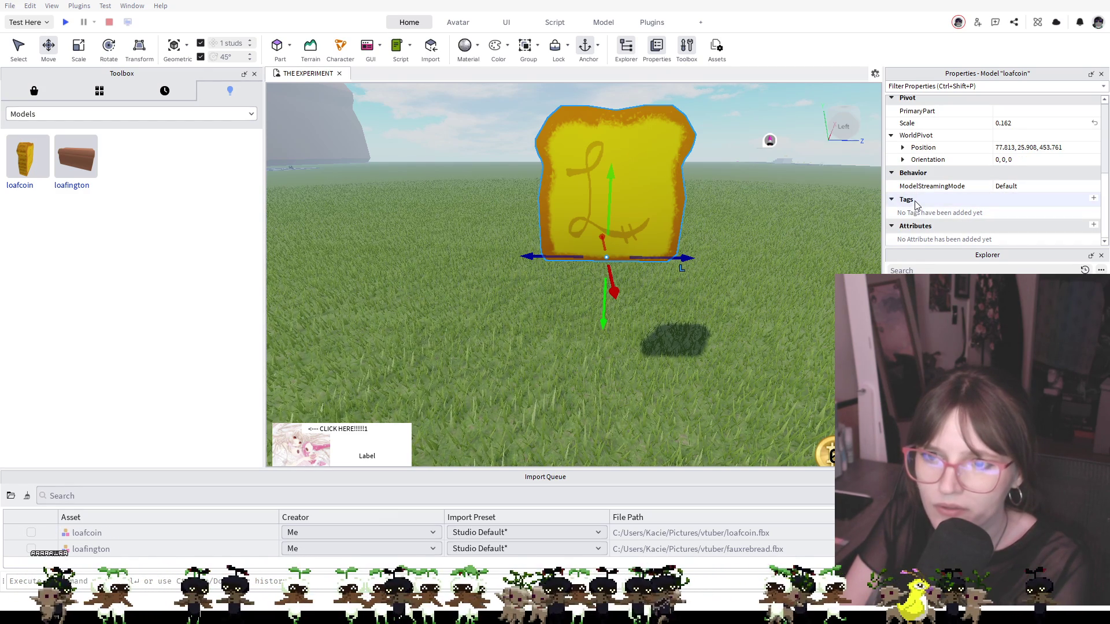
{"action": "left_click", "coordinate": [892, 229]}
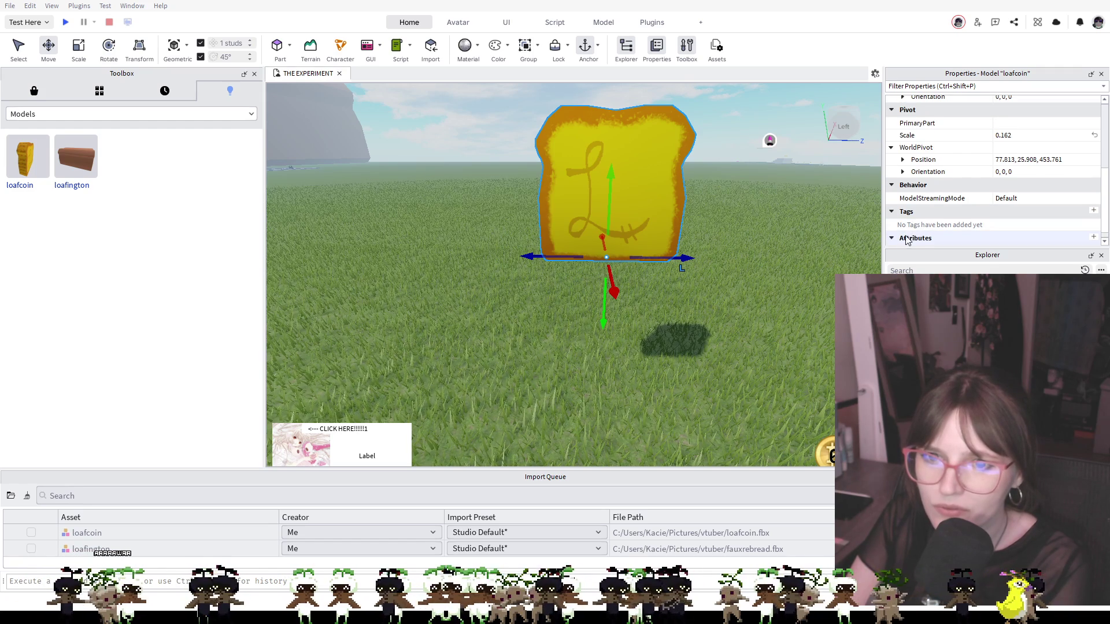
{"action": "left_click", "coordinate": [908, 238]}
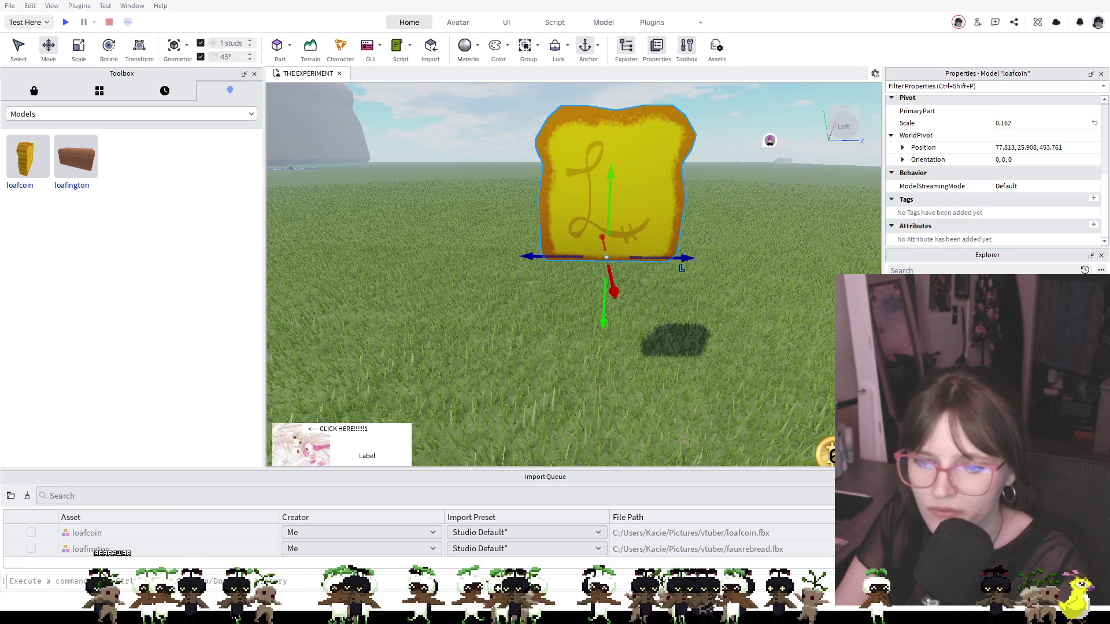
Select loafcoin's Cube mesh part and show its Foil material and Medium stone grey colour in Properties
{"action": "left_click", "coordinate": [612, 191], "text": "alt"}
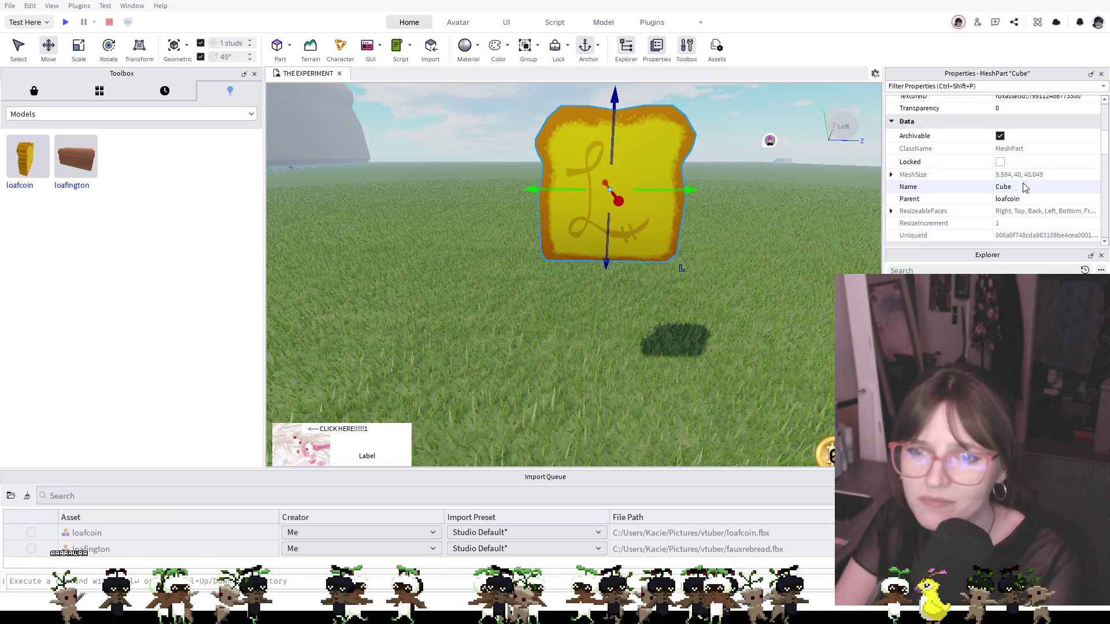
{"action": "scroll", "coordinate": [1023, 185], "scroll_direction": "down", "scroll_amount": 1}
{"action": "scroll", "coordinate": [1023, 187], "scroll_direction": "down", "scroll_amount": 6}
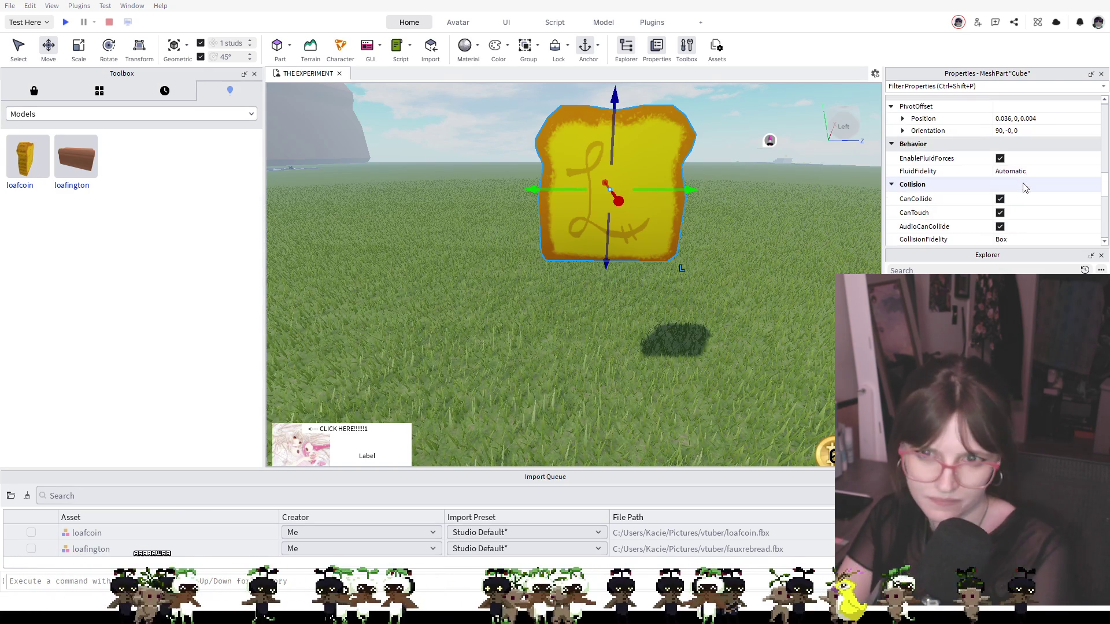
{"action": "scroll", "coordinate": [1025, 187], "scroll_direction": "down", "scroll_amount": 3}
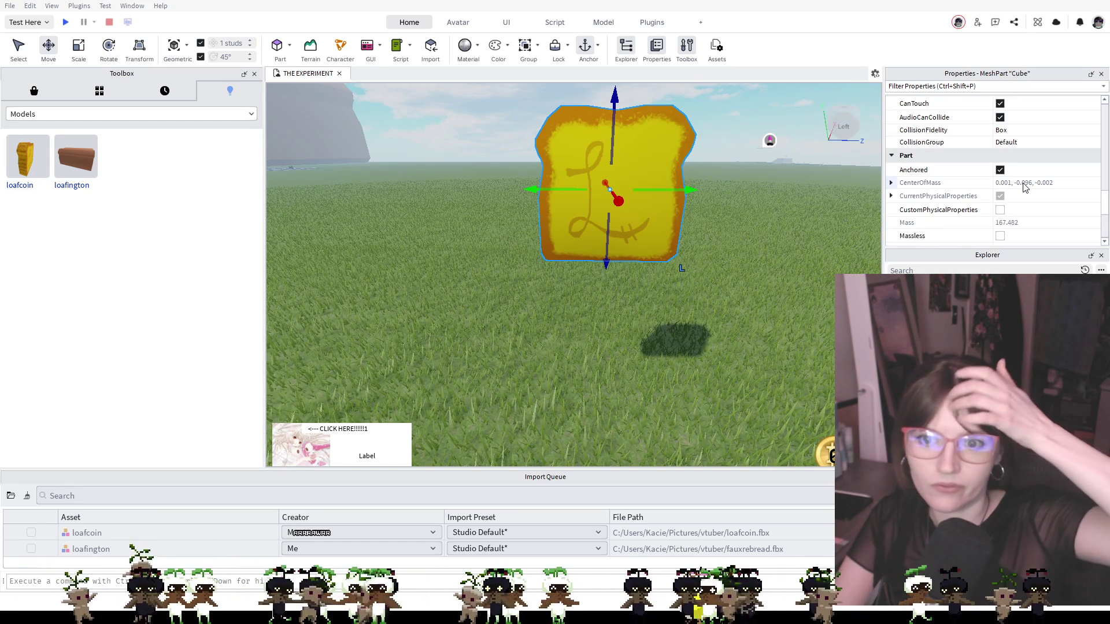
{"action": "scroll", "coordinate": [1025, 186], "scroll_direction": "down", "scroll_amount": 2}
{"action": "scroll", "coordinate": [1025, 186], "scroll_direction": "down", "scroll_amount": 2}
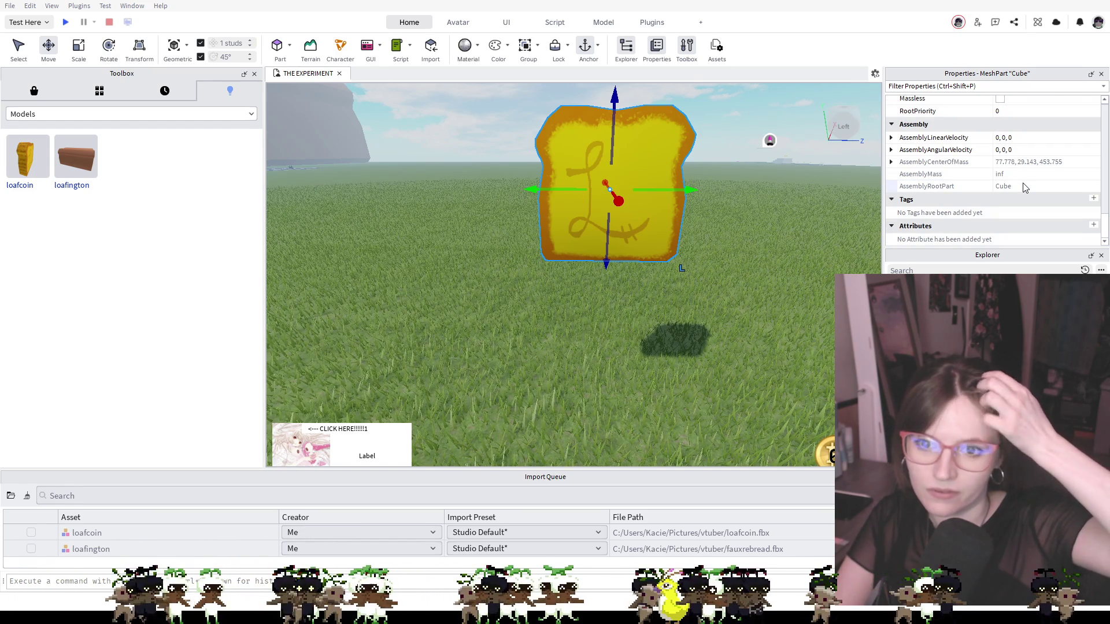
{"action": "scroll", "coordinate": [1024, 187], "scroll_direction": "up", "scroll_amount": 5}
{"action": "scroll", "coordinate": [1022, 187], "scroll_direction": "up", "scroll_amount": 5}
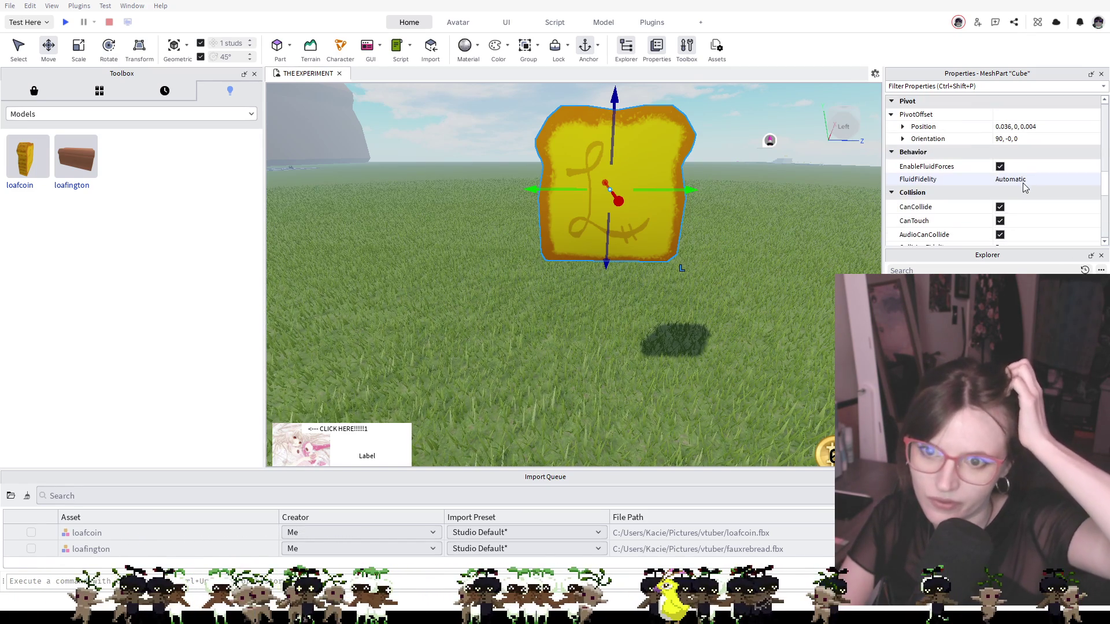
{"action": "scroll", "coordinate": [1022, 183], "scroll_direction": "up", "scroll_amount": 5}
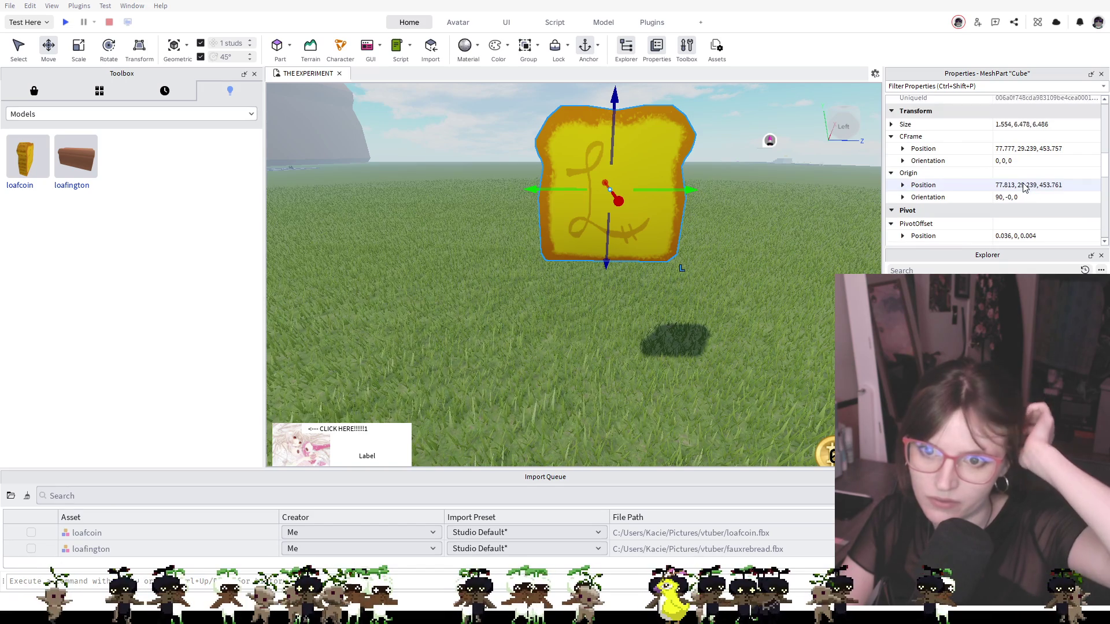
{"action": "scroll", "coordinate": [1024, 187], "scroll_direction": "up", "scroll_amount": 1}
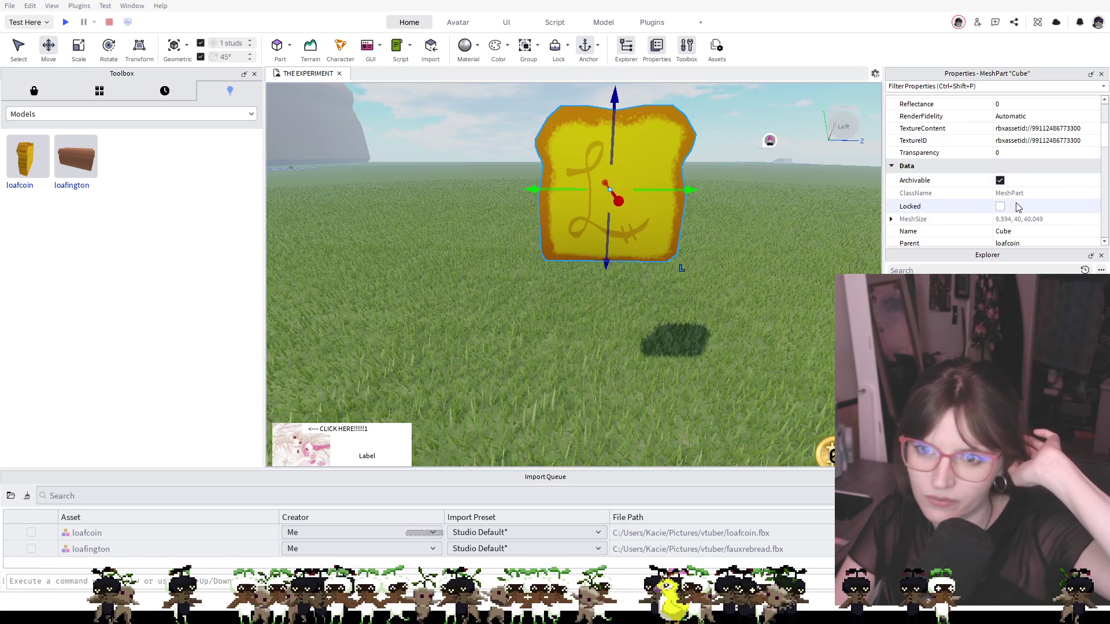
{"action": "scroll", "coordinate": [1015, 215], "scroll_direction": "down", "scroll_amount": 1}
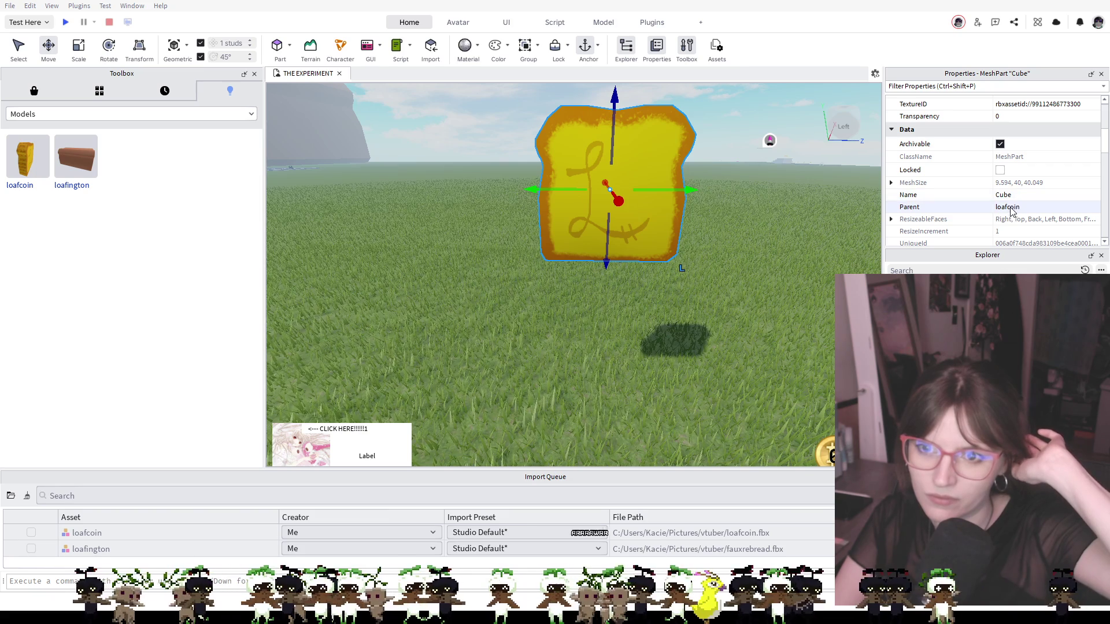
{"action": "scroll", "coordinate": [1012, 213], "scroll_direction": "up", "scroll_amount": 3}
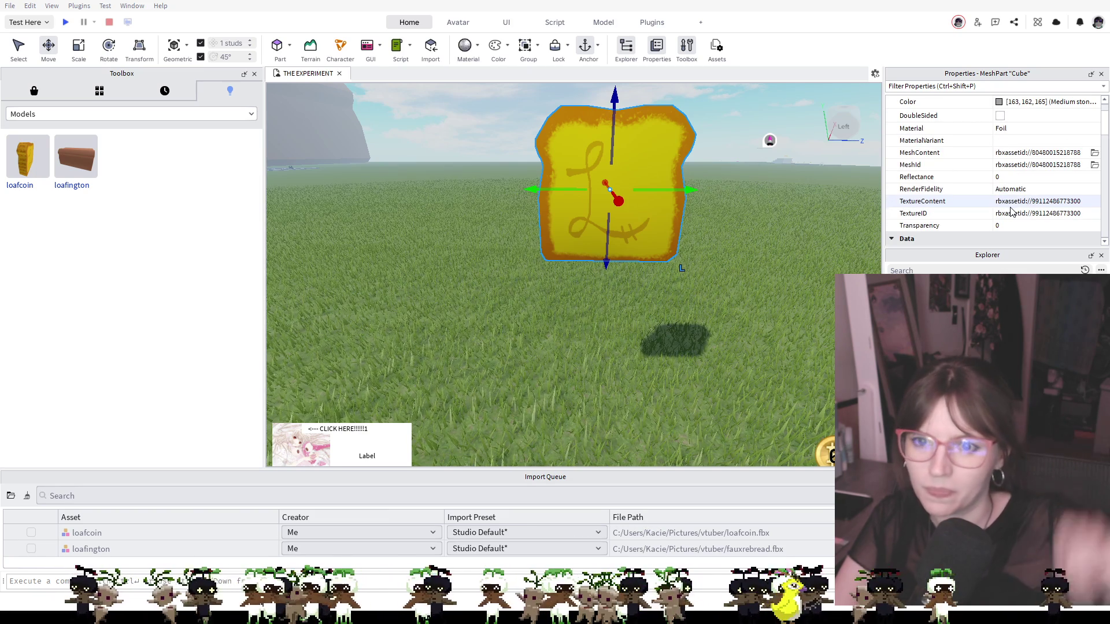
{"action": "scroll", "coordinate": [1011, 208], "scroll_direction": "up", "scroll_amount": 1}
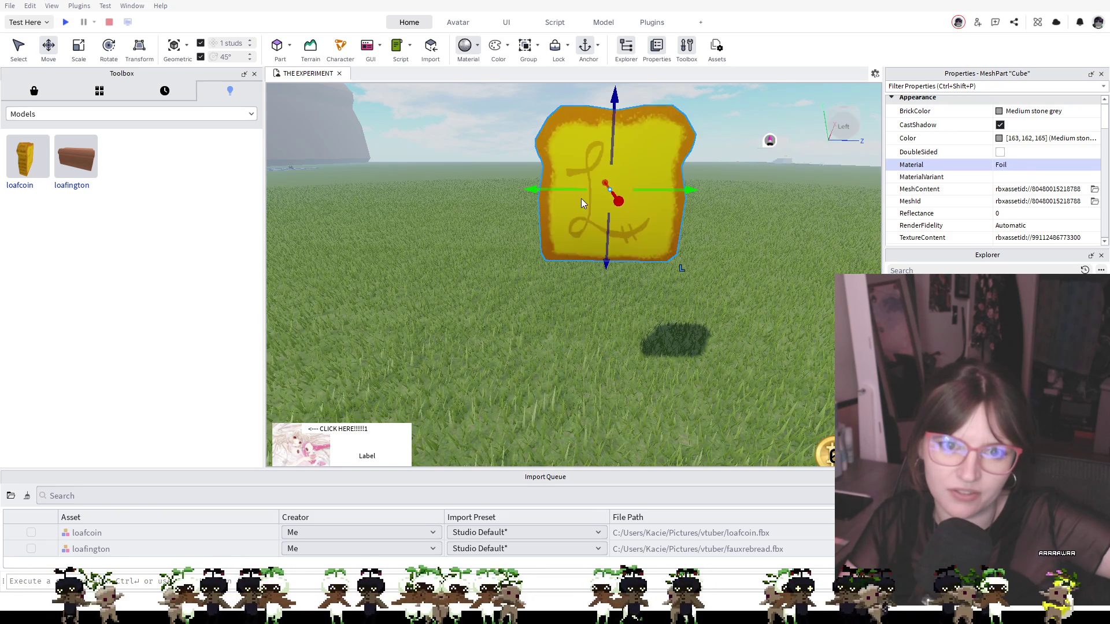
Switch the Cube's material from Foil to Metal, then swing the view around the coin
{"action": "key", "text": "Up"}
{"action": "key", "text": "Up"}
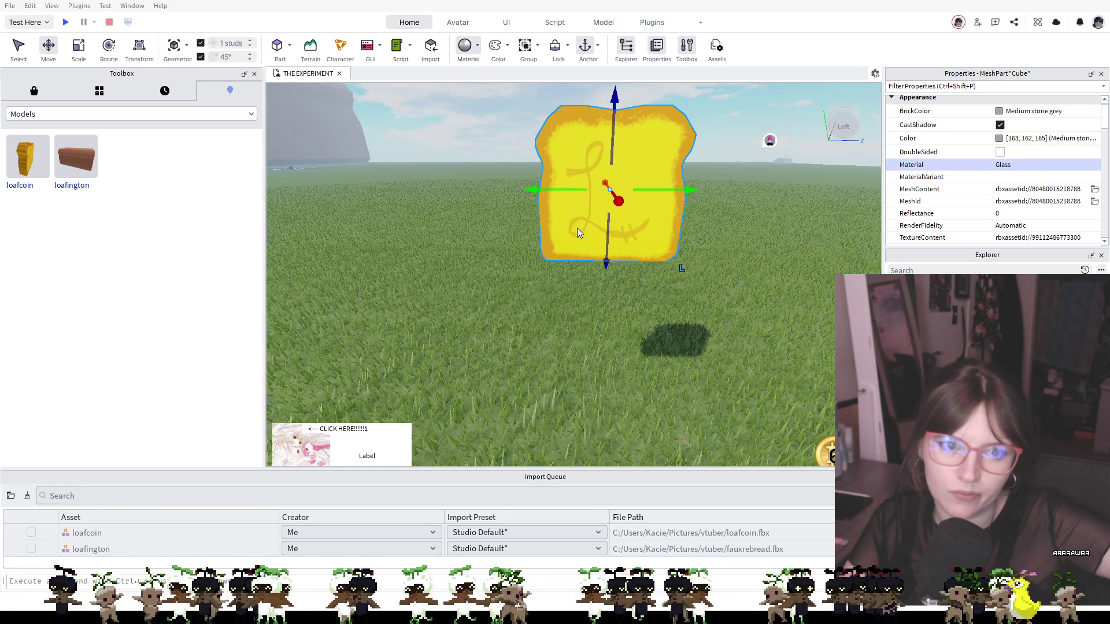
{"action": "key", "text": "Down"}
{"action": "key", "text": "Down"}
{"action": "key", "text": "Down"}
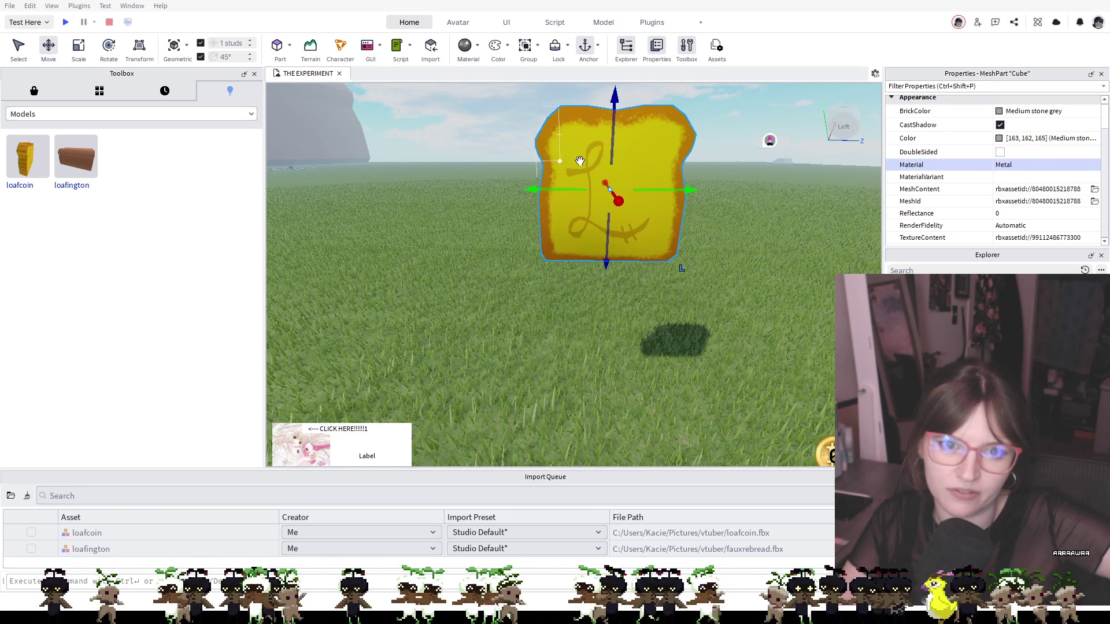
{"action": "right_click", "coordinate": [737, 227]}
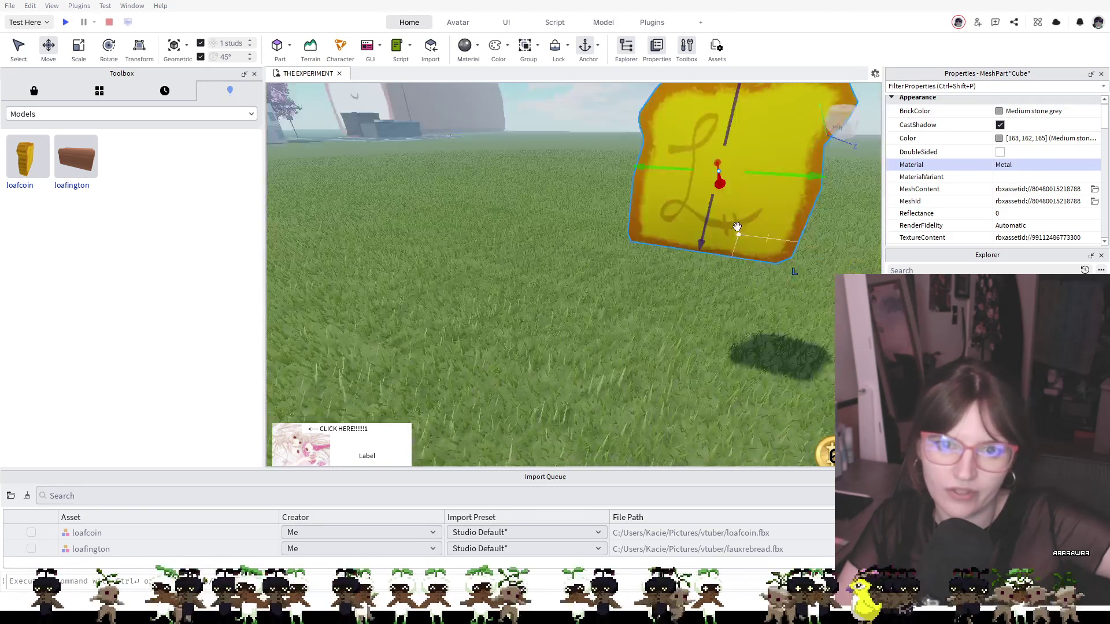
Start a playtest and run and jump across the grass toward the large toast building
{"action": "left_click", "coordinate": [64, 23]}
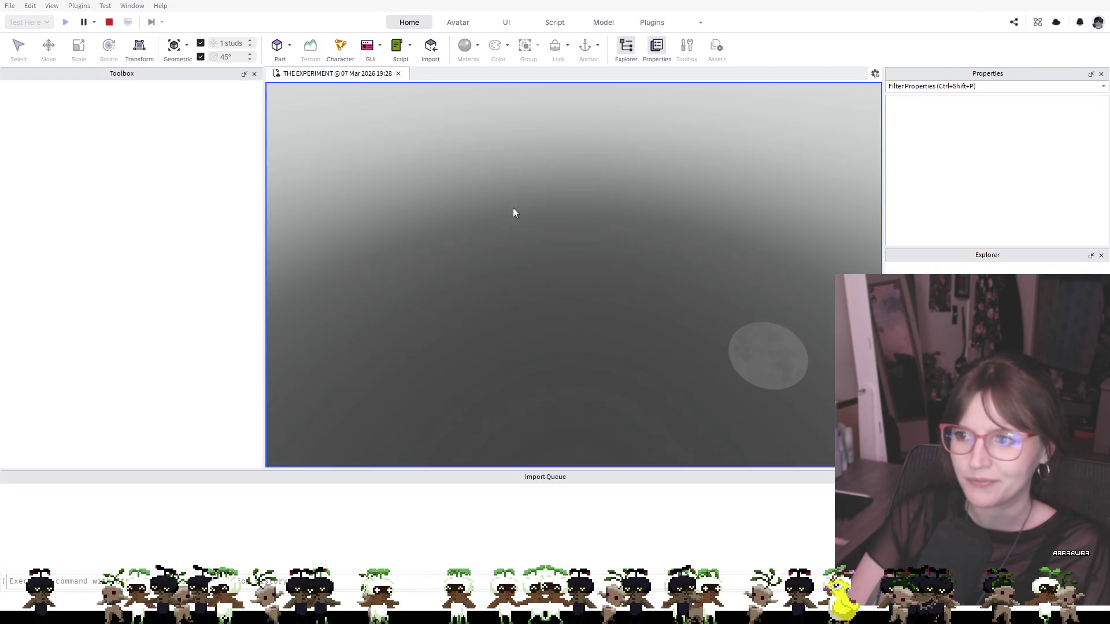
{"action": "key", "text": "a"}
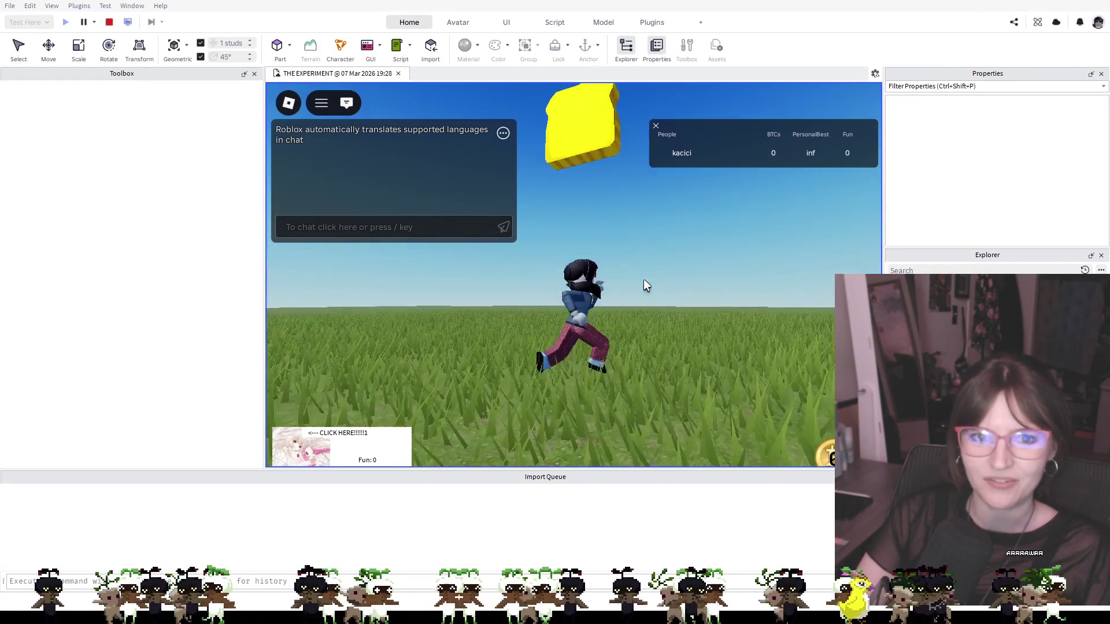
{"action": "key", "text": "space"}
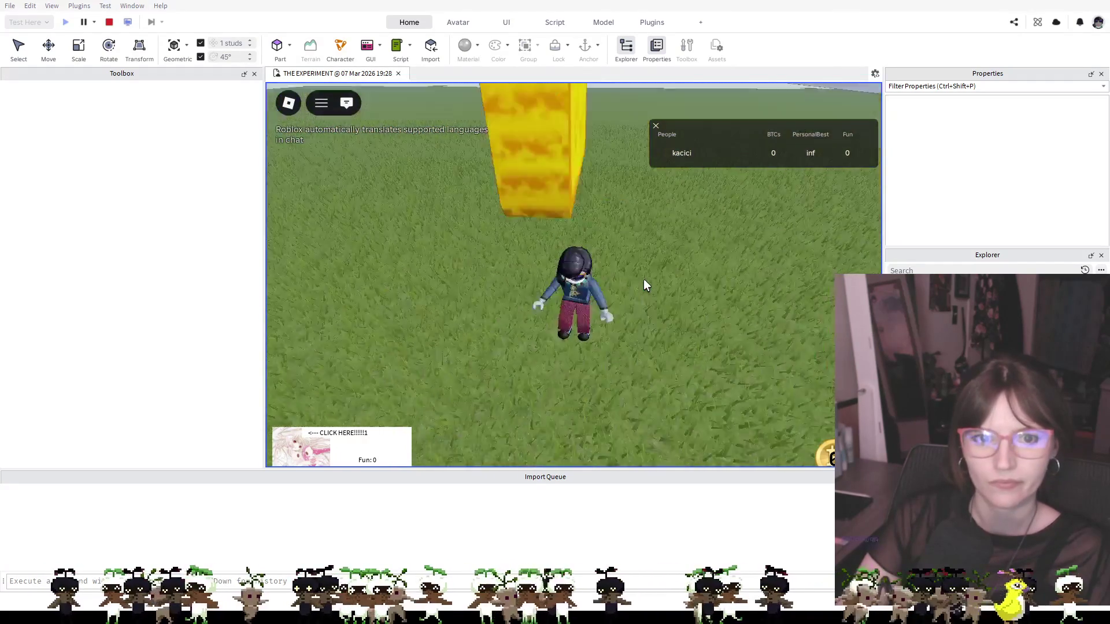
{"action": "key", "text": "space"}
{"action": "key", "text": "w"}
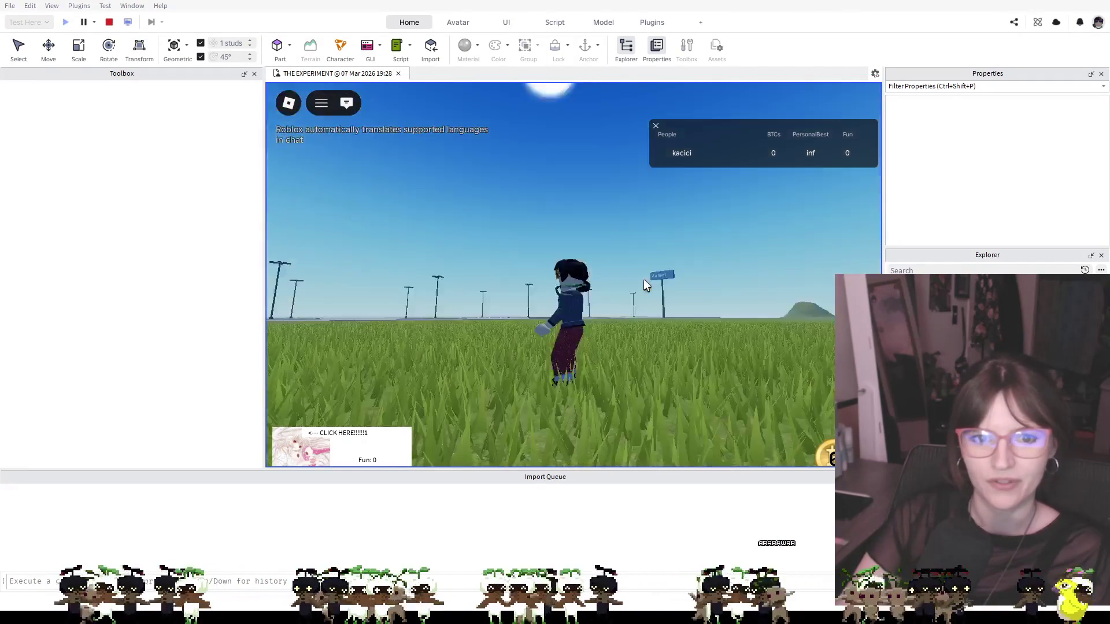
Keep the avatar running across the open grass, turning right and then left
{"action": "key", "text": "d"}
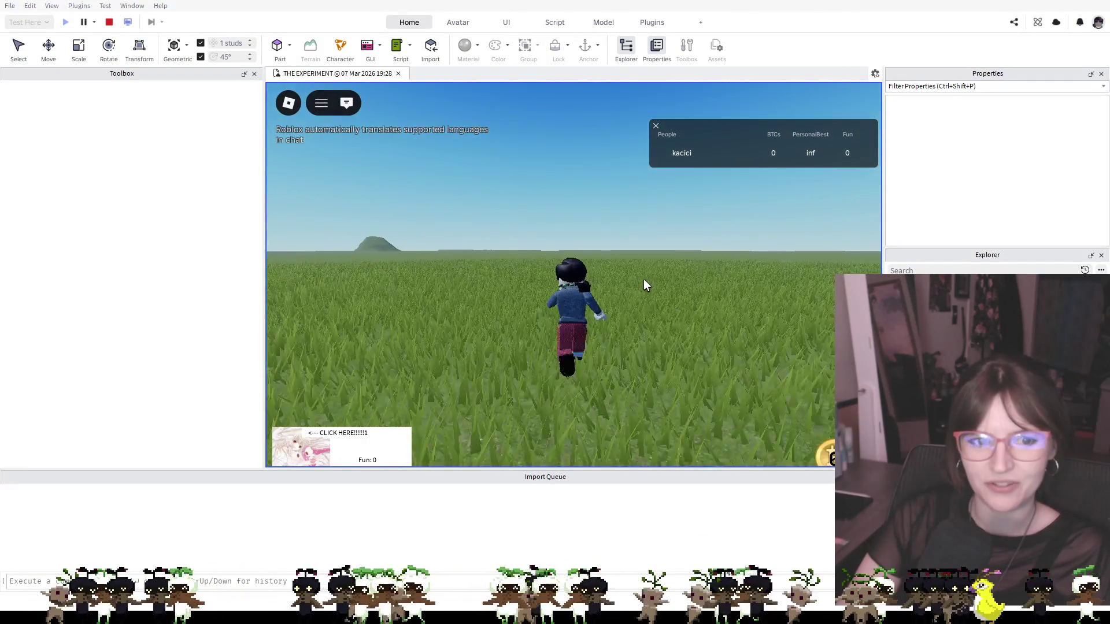
{"action": "key", "text": "a"}
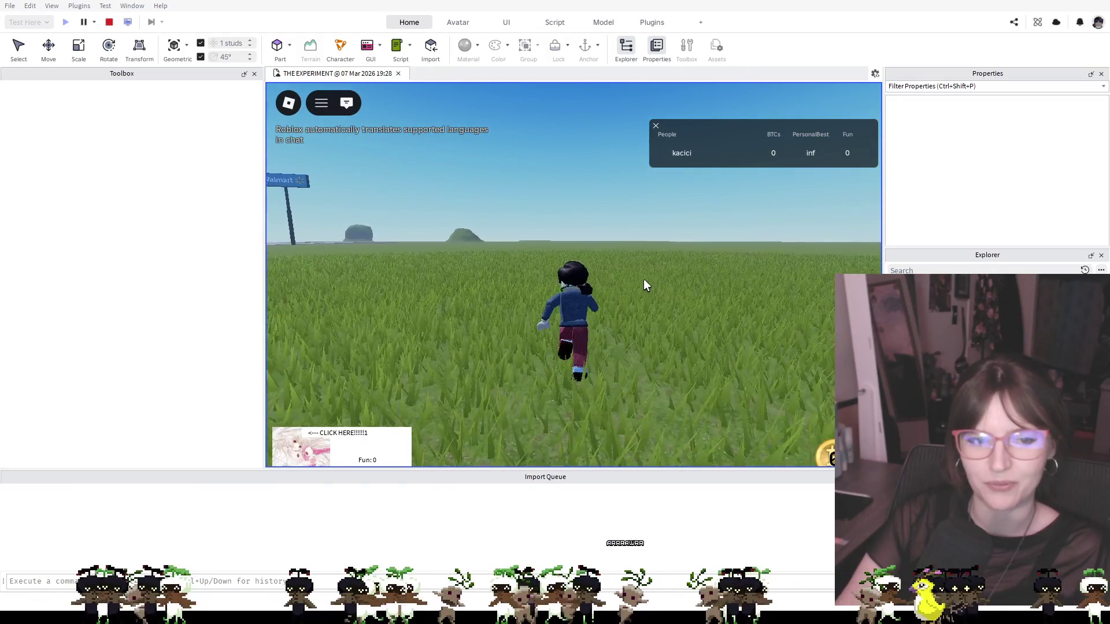
{"action": "key", "text": "a"}
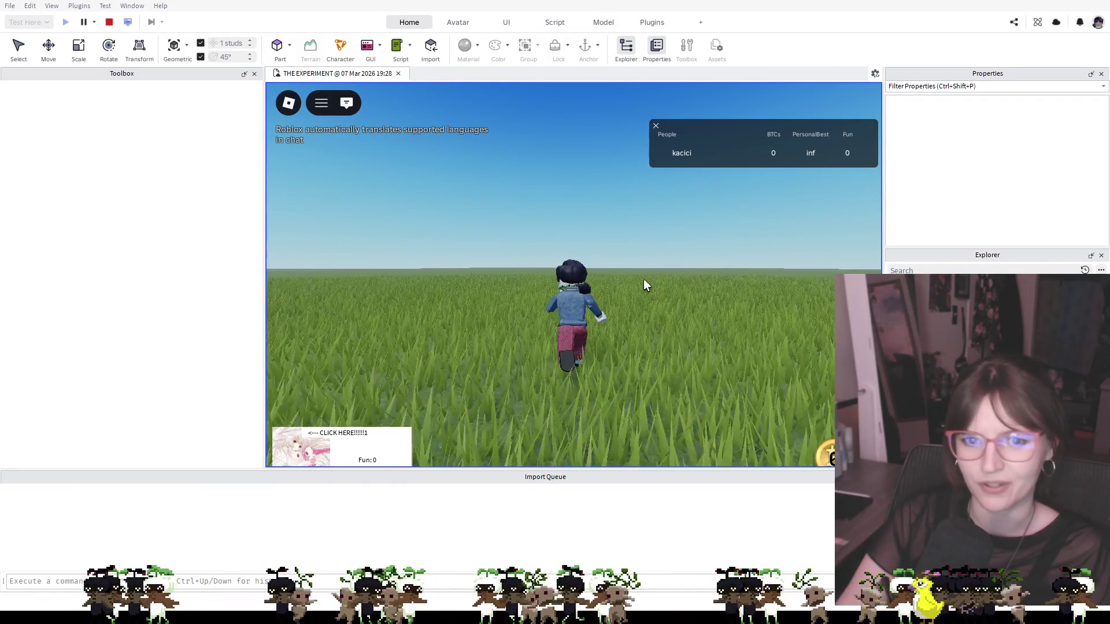
{"action": "key", "text": "a"}
{"action": "key", "text": "a"}
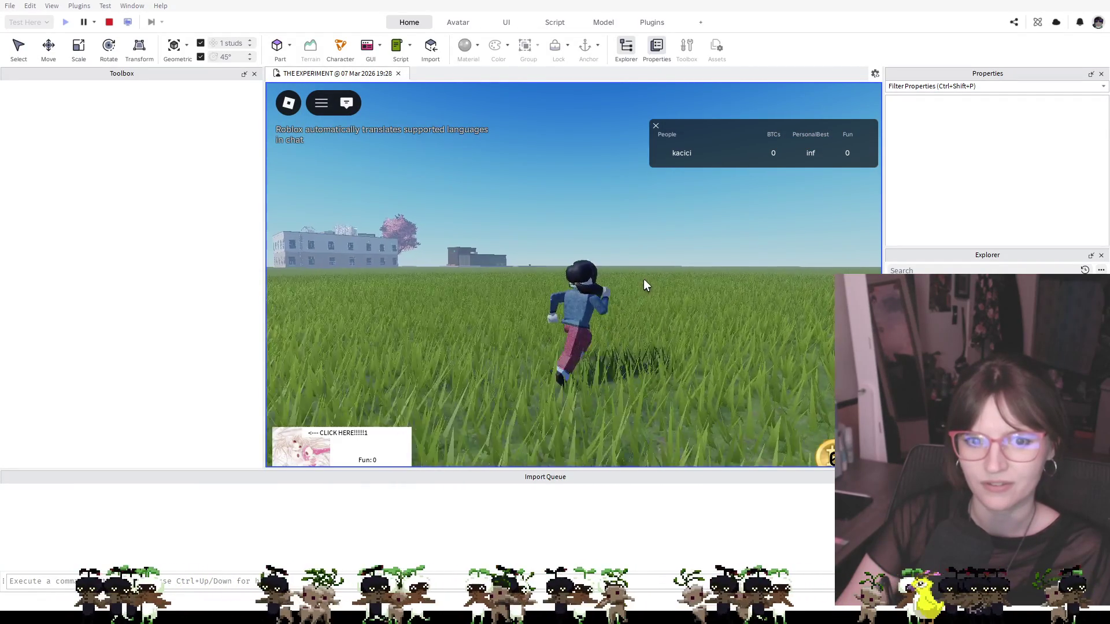
{"action": "key", "text": "a"}
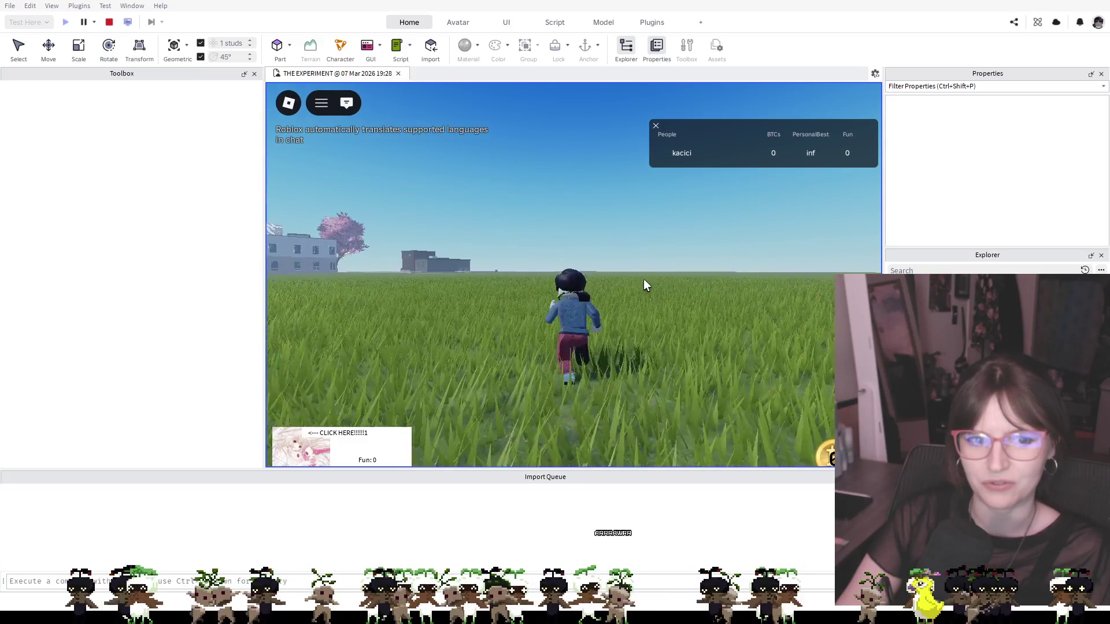
{"action": "key", "text": "a"}
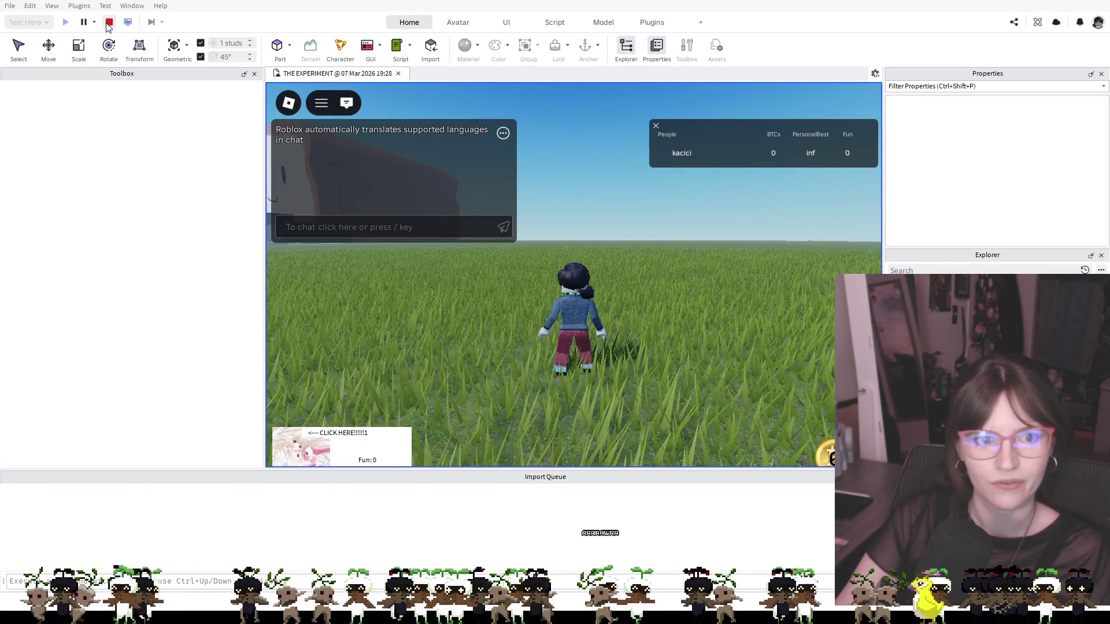
Turn the avatar and run toward the bread-face building, jumping along the way
{"action": "key", "text": "a"}
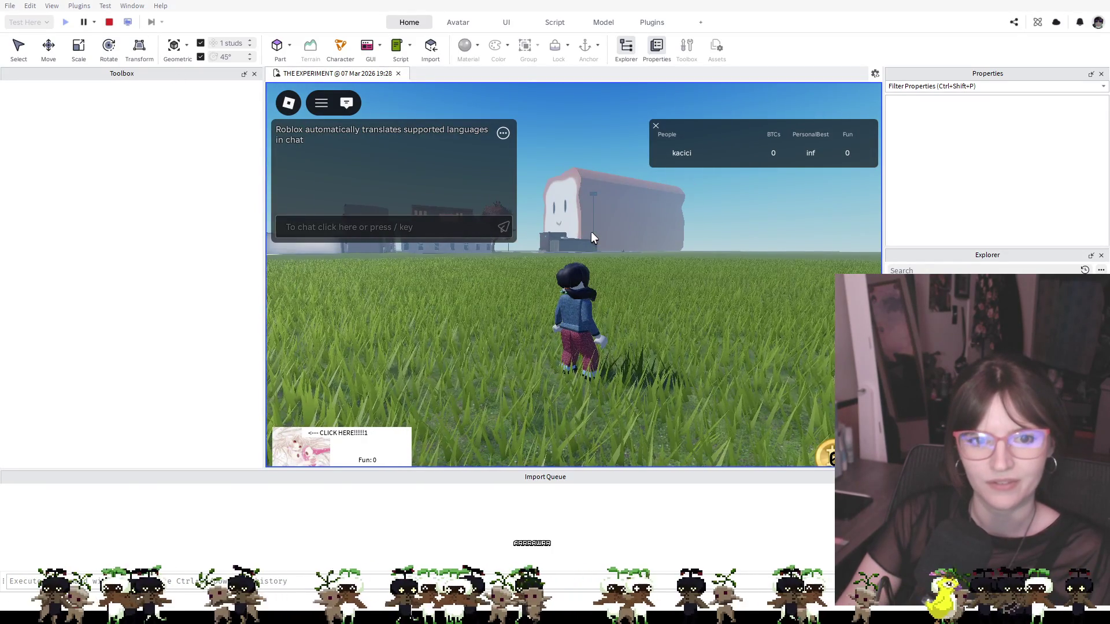
{"action": "key", "text": "a"}
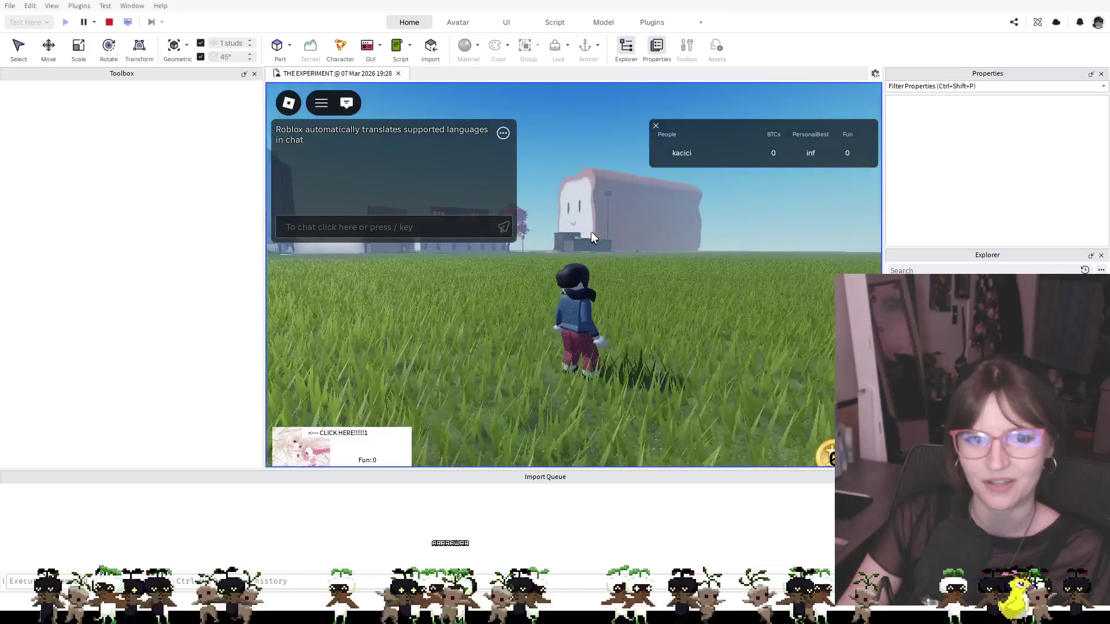
{"action": "key", "text": "a"}
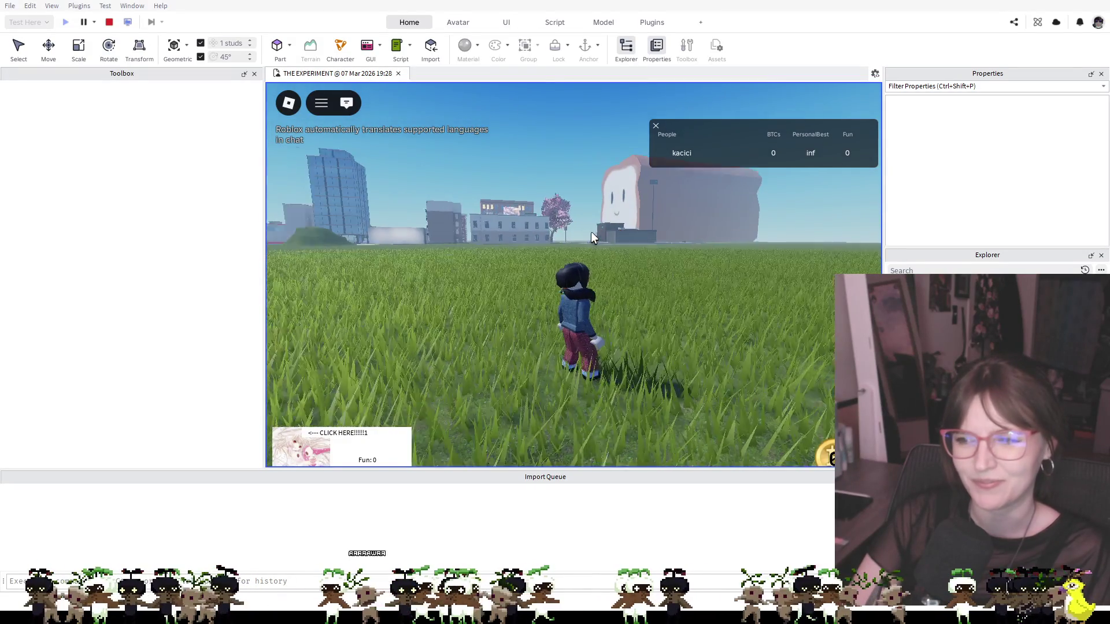
{"action": "key", "text": "w"}
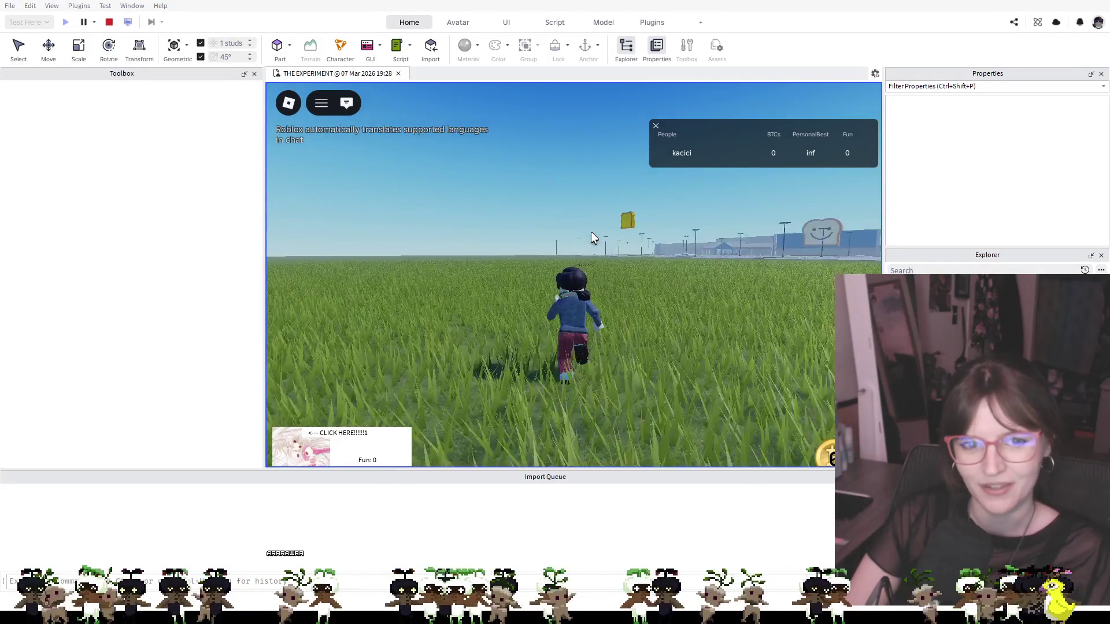
{"action": "key", "text": "space"}
{"action": "key", "text": "space"}
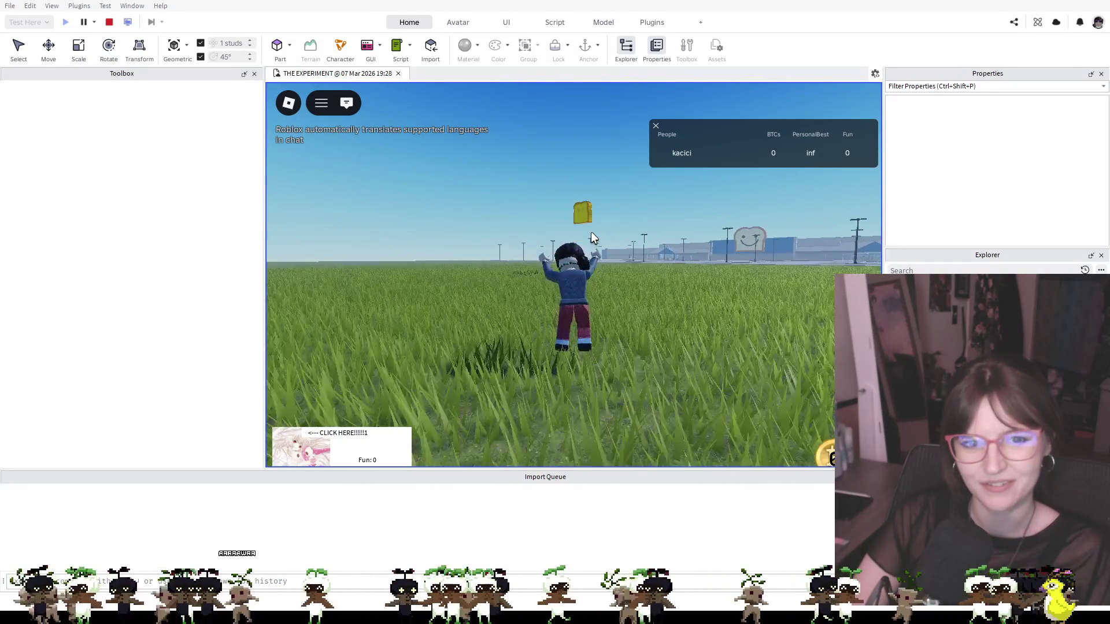
{"action": "key", "text": "d"}
{"action": "key", "text": "space"}
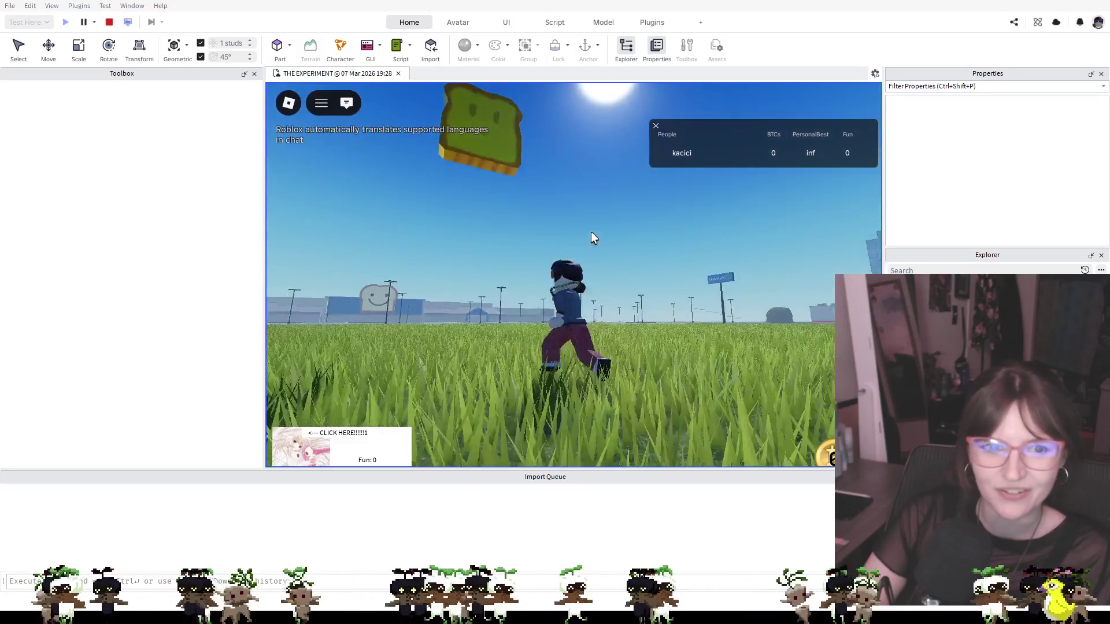
Jump again, then run past the bread building toward the cliff under the floating coin
{"action": "key", "text": "space"}
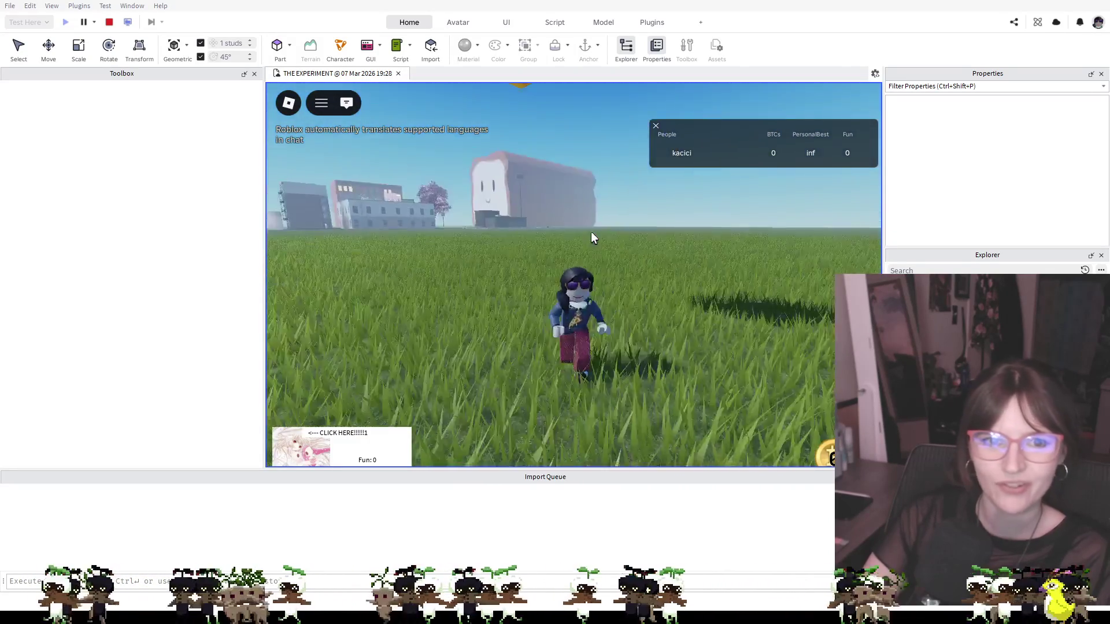
{"action": "key", "text": "space"}
{"action": "key", "text": "space"}
{"action": "key", "text": "space"}
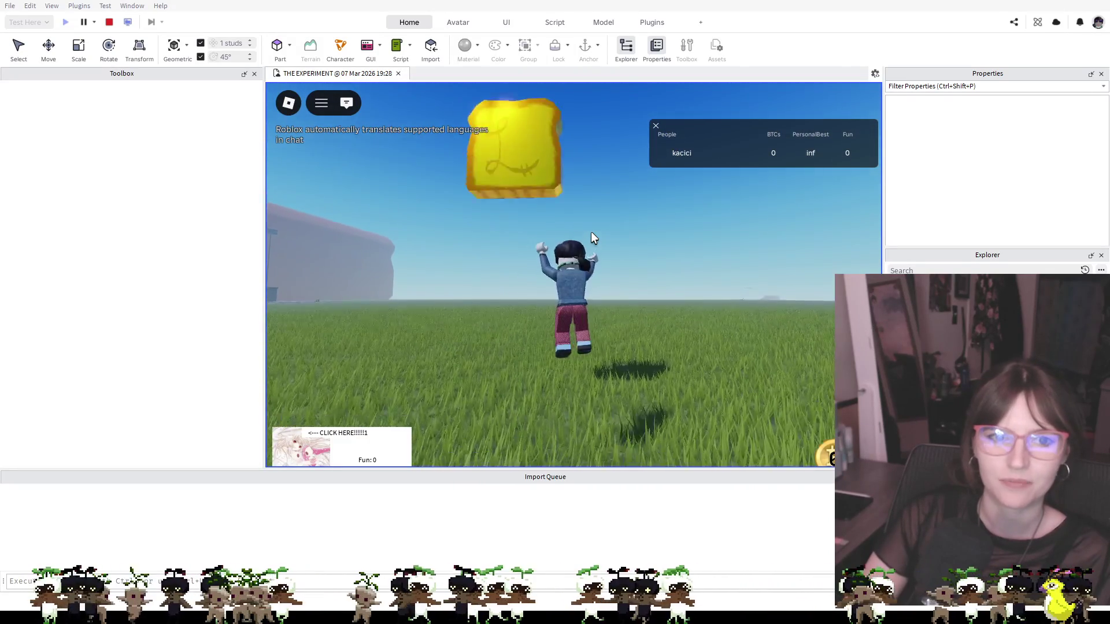
{"action": "key", "text": "a"}
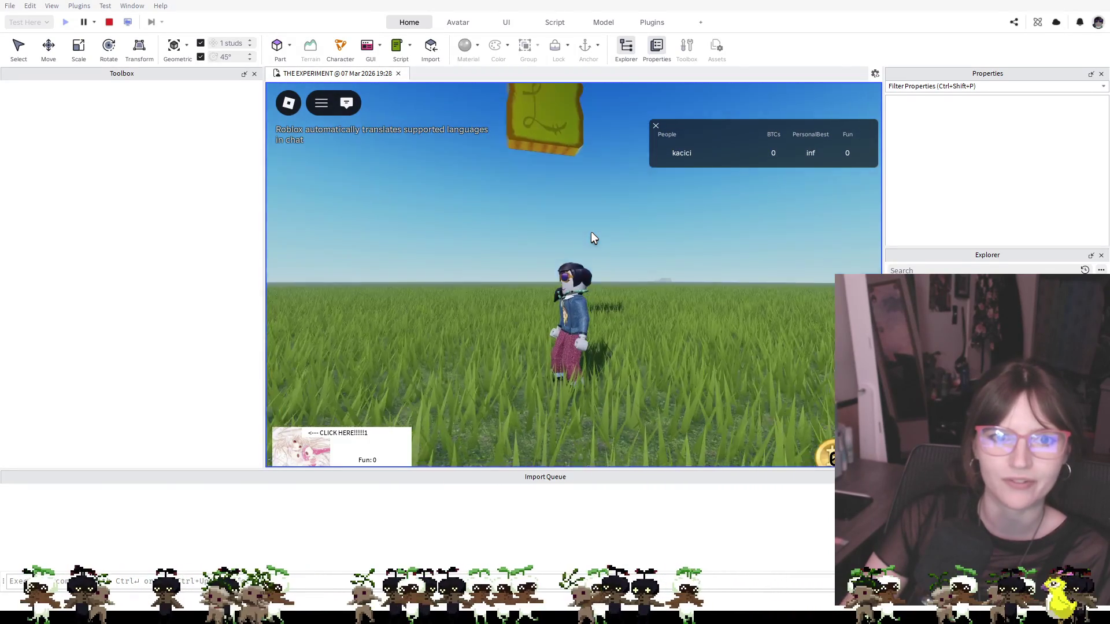
{"action": "key", "text": "d"}
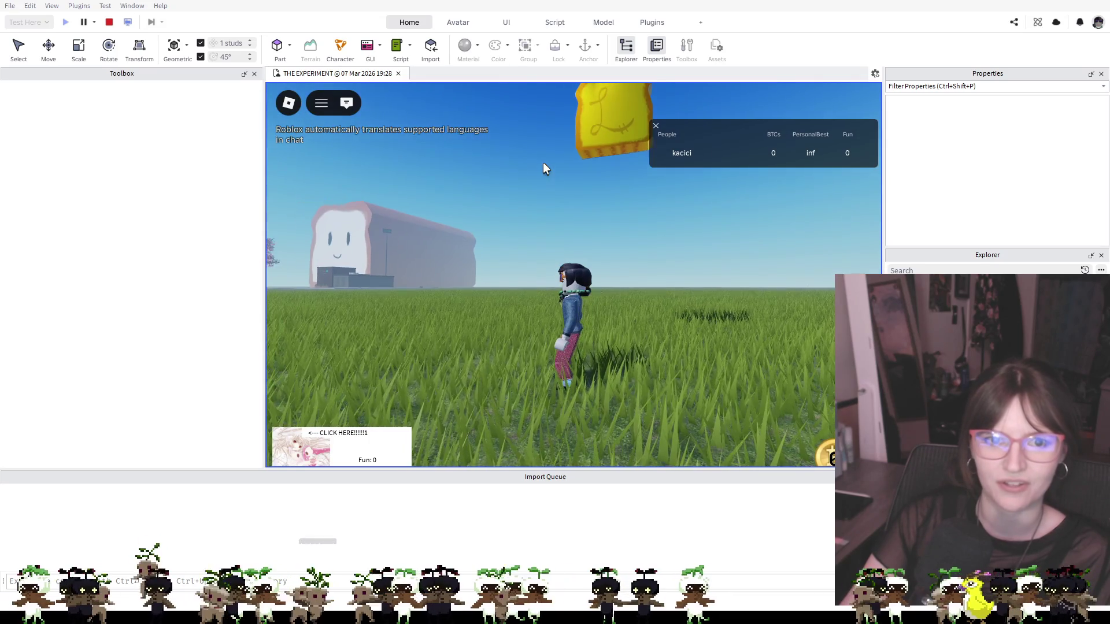
{"action": "key", "text": "w"}
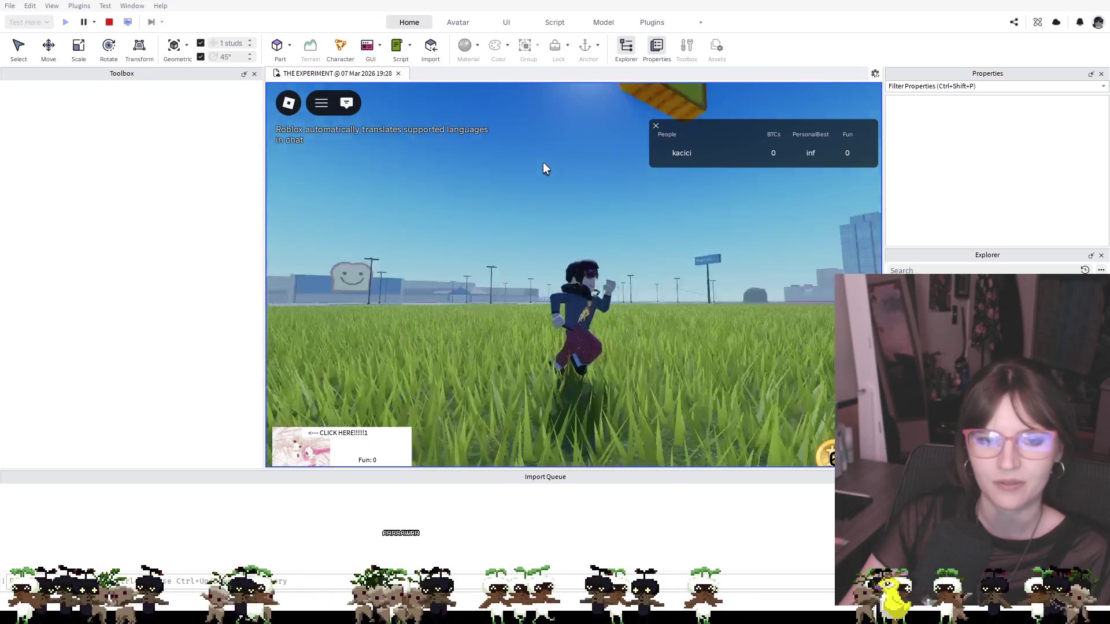
{"action": "key", "text": "d"}
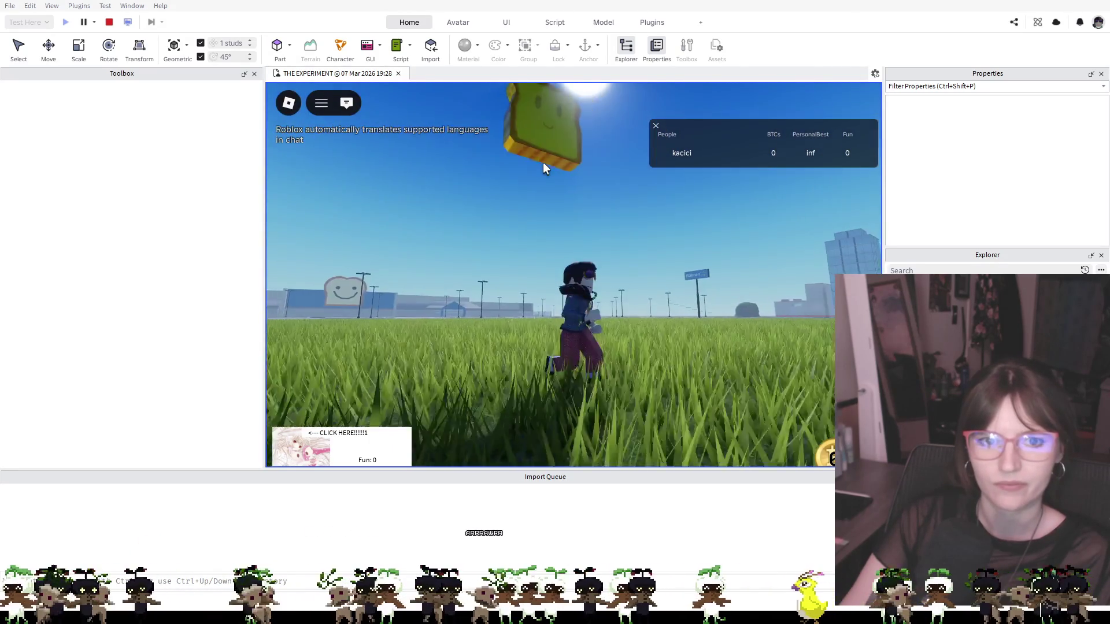
{"action": "key", "text": "w"}
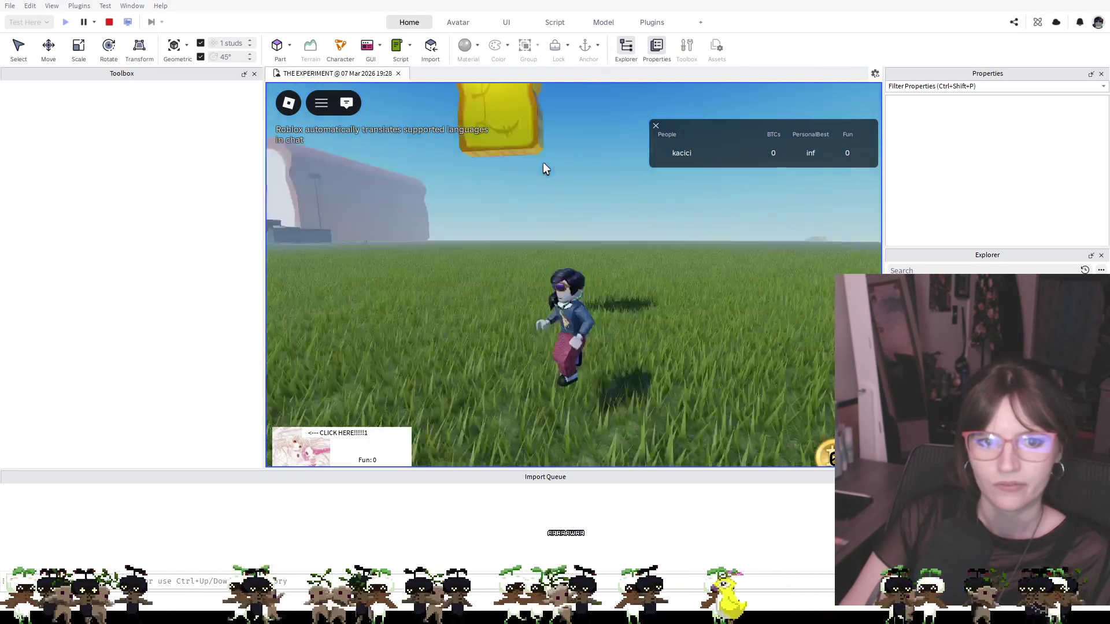
Move beneath the floating toast coin, run toward the distant store, and zoom the camera out
{"action": "key", "text": "s"}
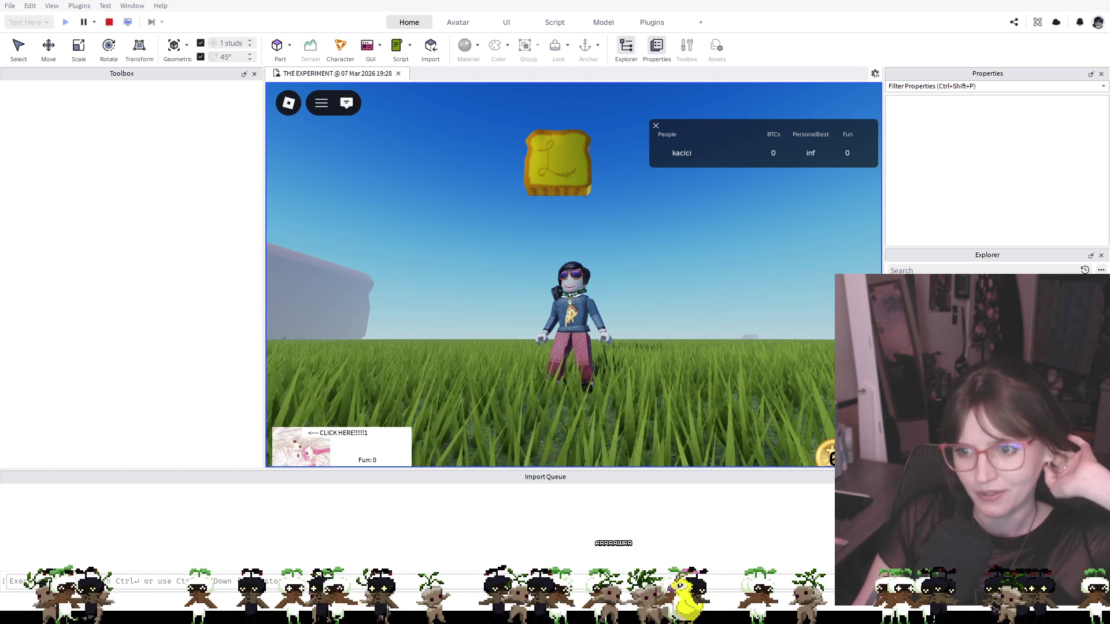
{"action": "key", "text": "w"}
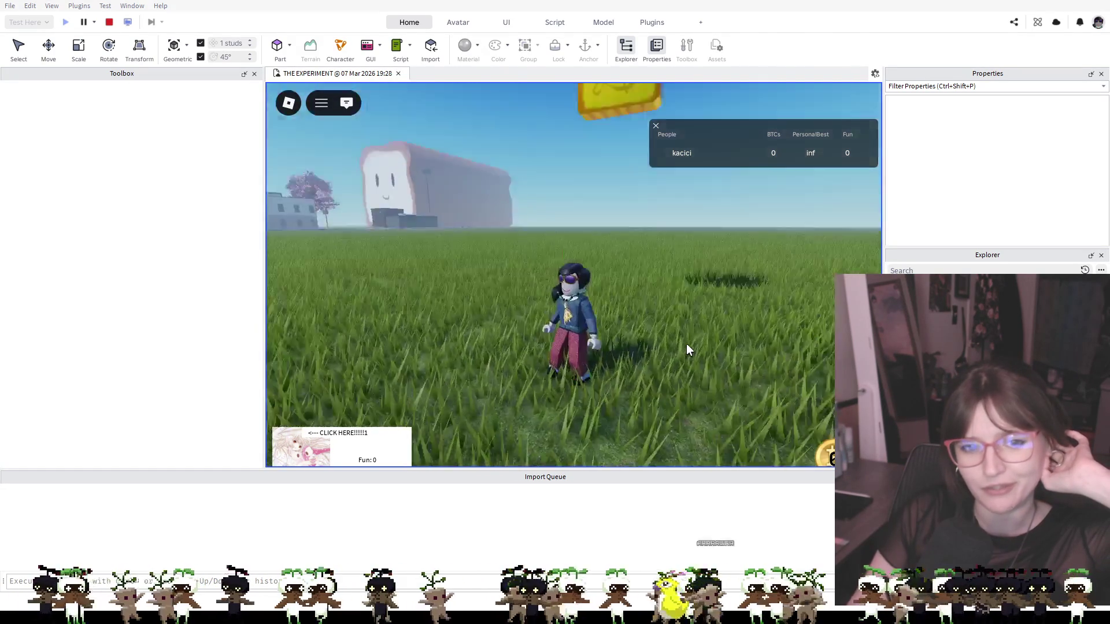
{"action": "scroll", "coordinate": [685, 343], "scroll_direction": "down", "scroll_amount": 5}
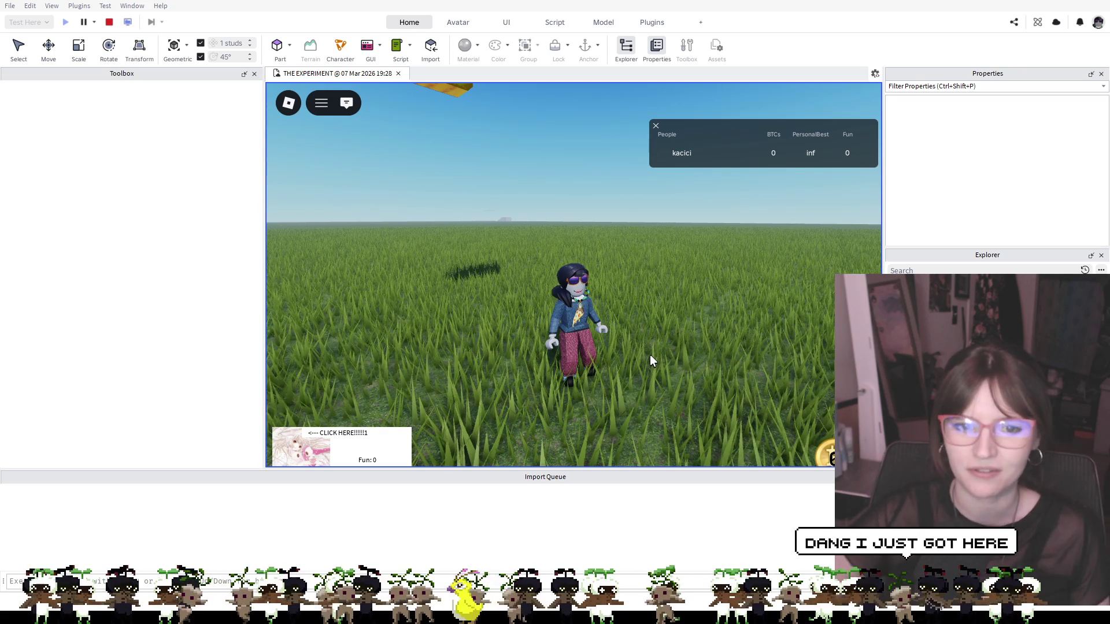
Stop the playtest and centre the edit view on the Metal toast coin
{"action": "left_click", "coordinate": [109, 24]}
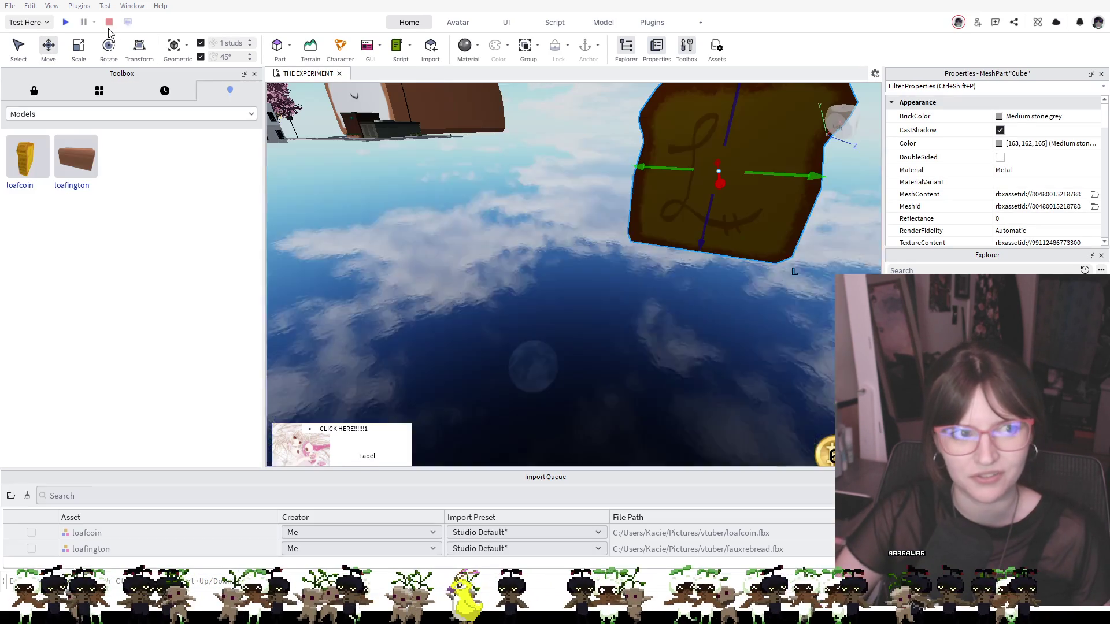
{"action": "key", "text": "f"}
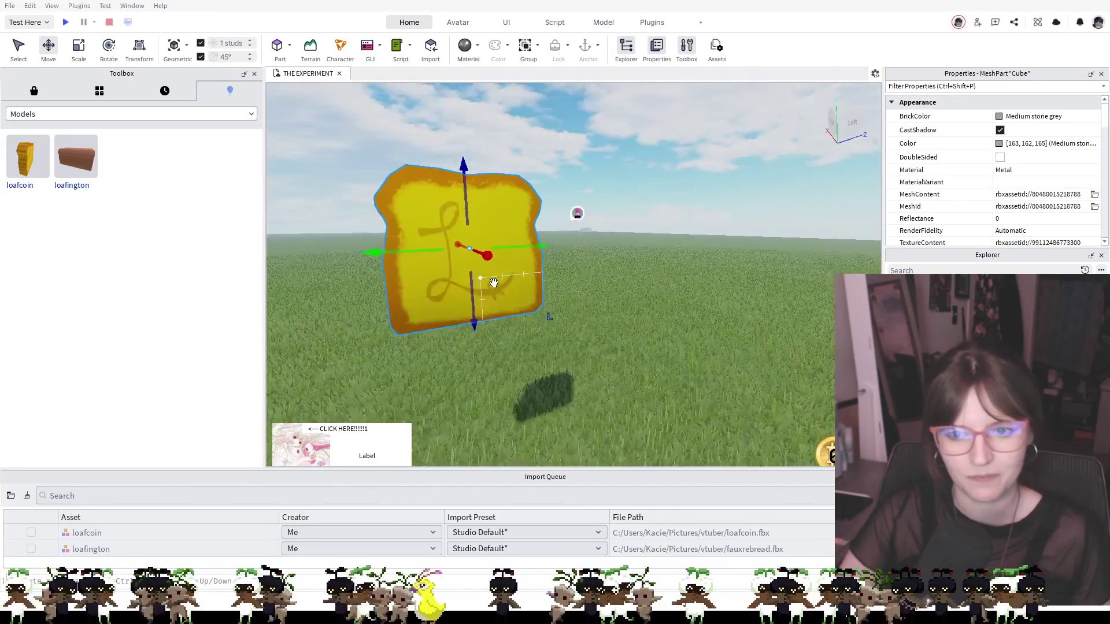